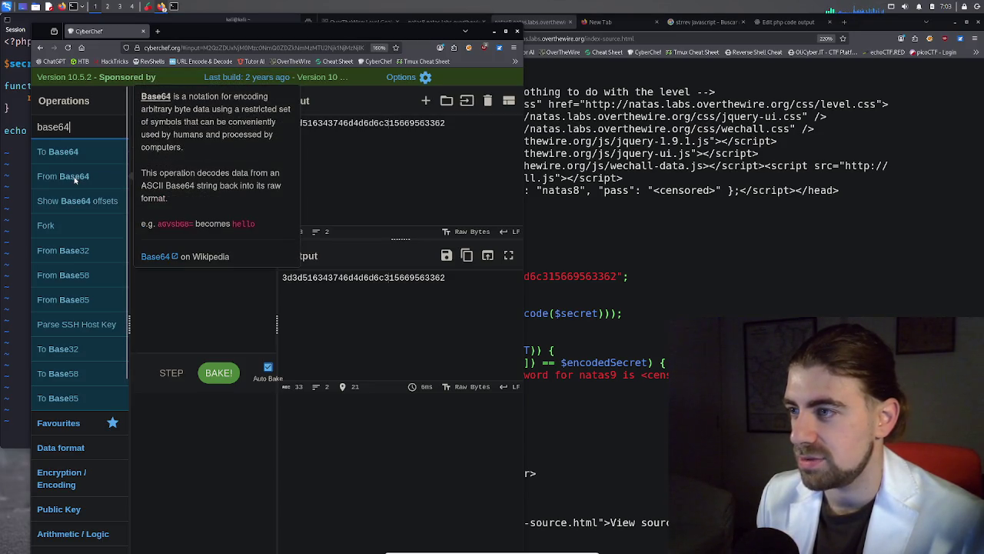
Add From Base64 and Reverse to the CyberChef recipe, searching 'rev' for Reverse
left_click_drag(75, 176, 154, 152)
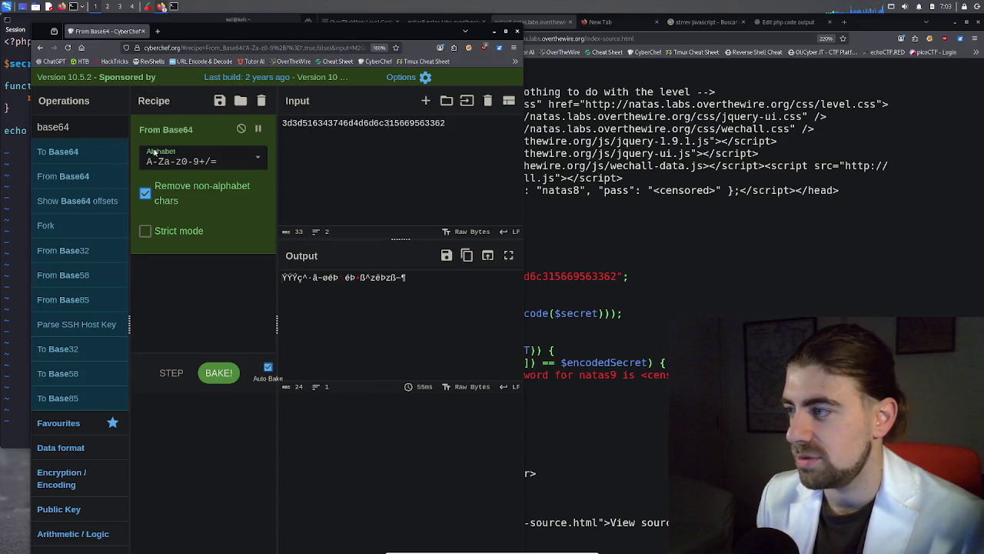
left_click(576, 307)
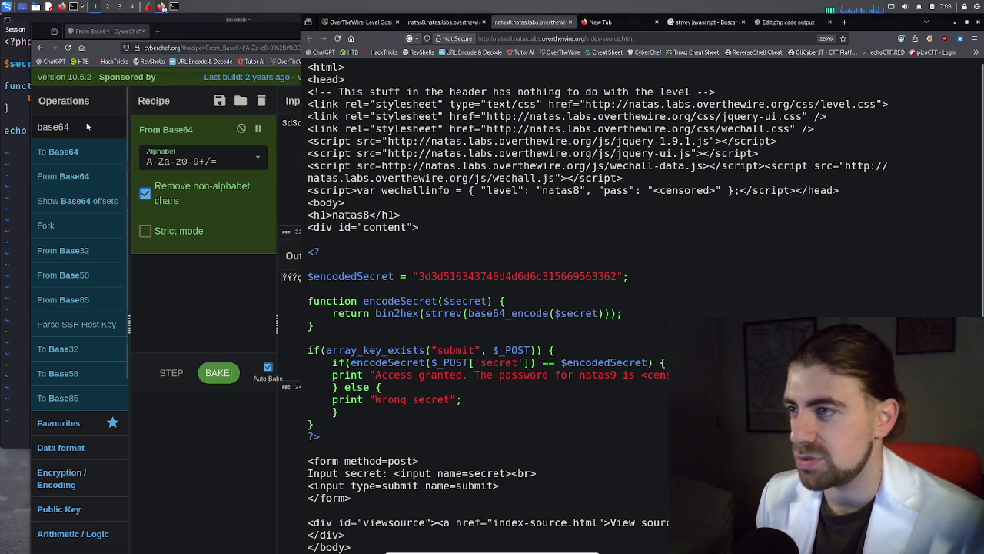
double_click(52, 127)
type("rev")
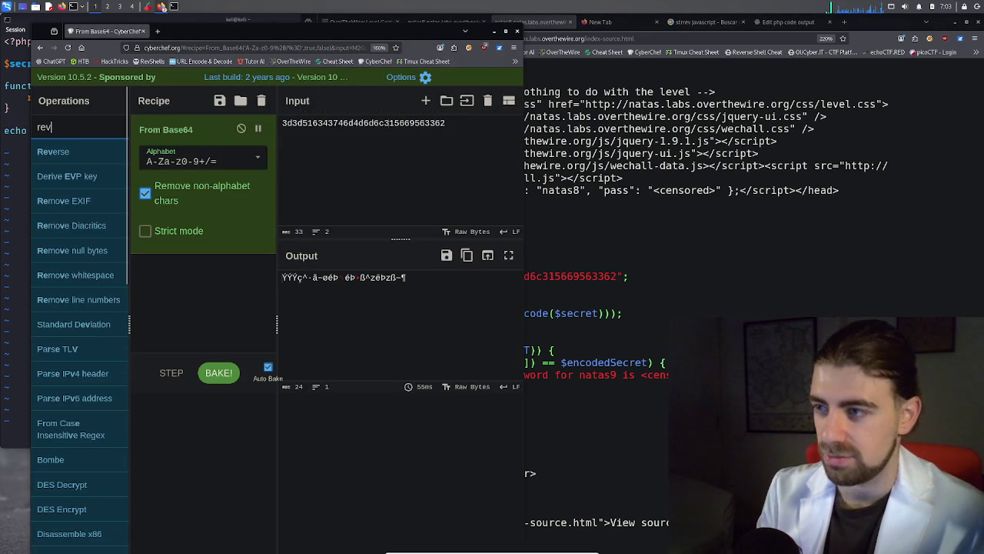
left_click_drag(136, 176, 192, 268)
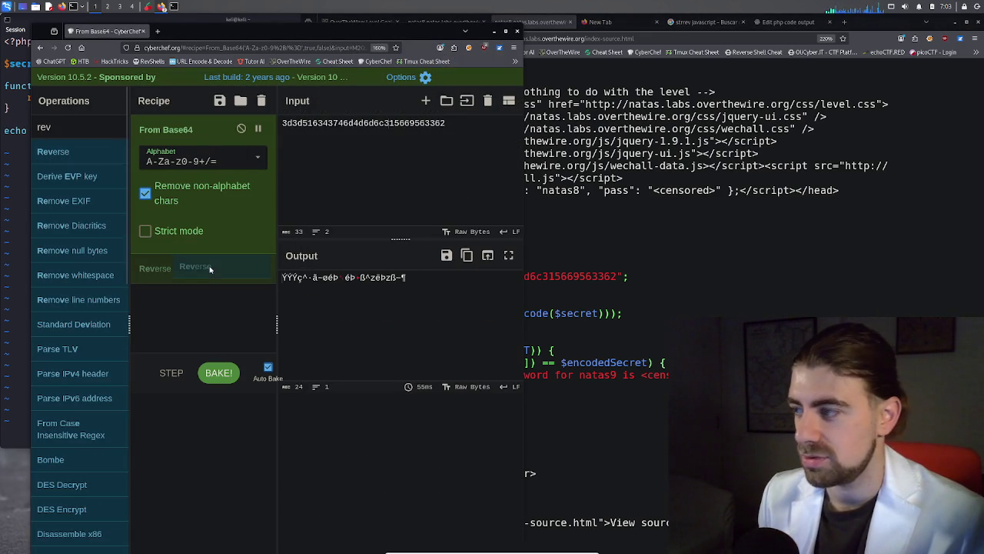
key("alt+Tab")
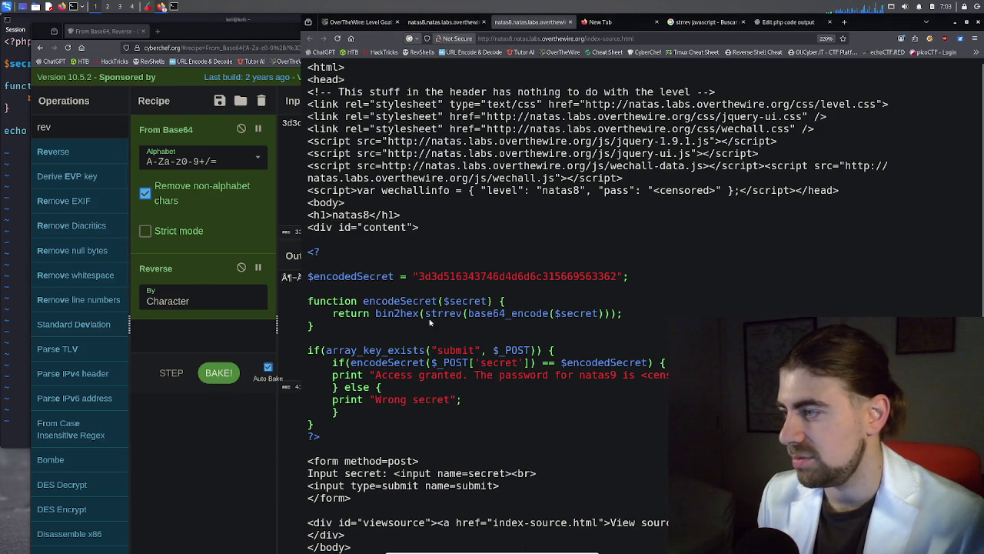
Search operations for 'hex' and add From Hex at the end of the recipe
double_click(71, 129)
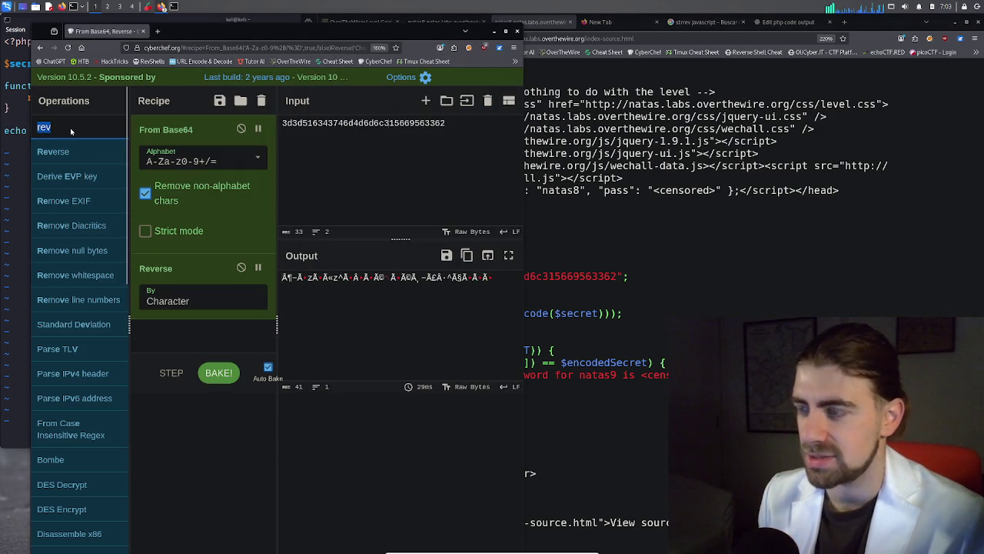
type("xex")
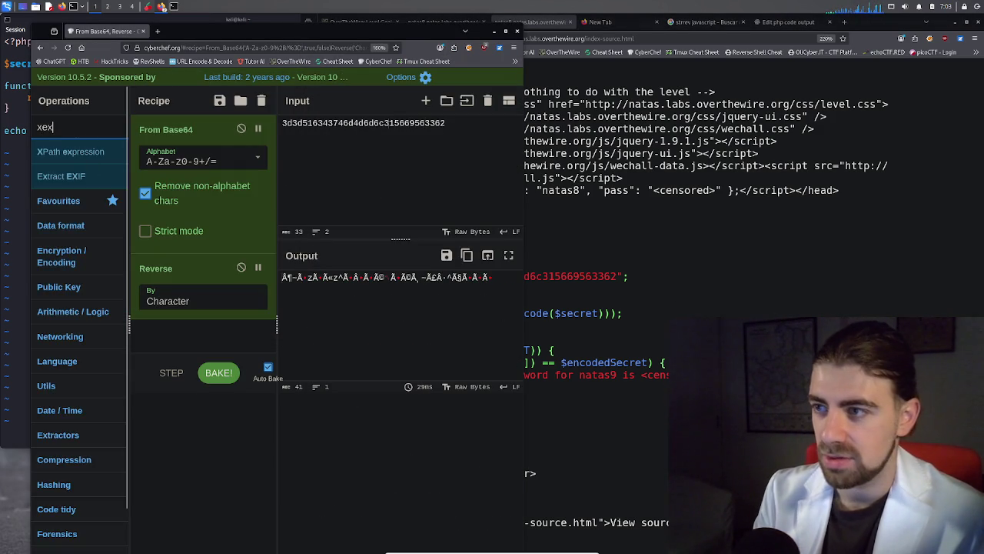
key("BackSpace")
key("BackSpace")
type("hsx")
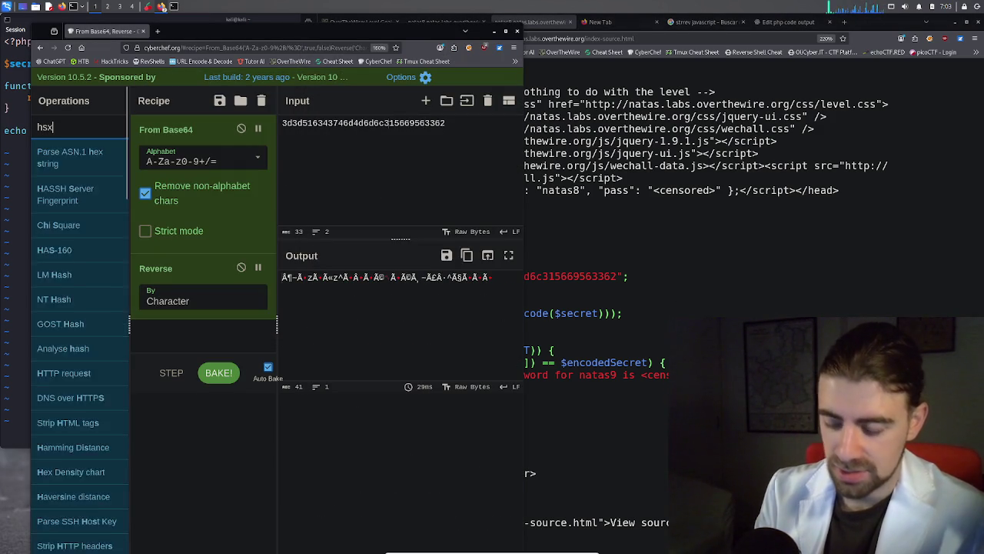
key("BackSpace")
key("BackSpace")
type("ex")
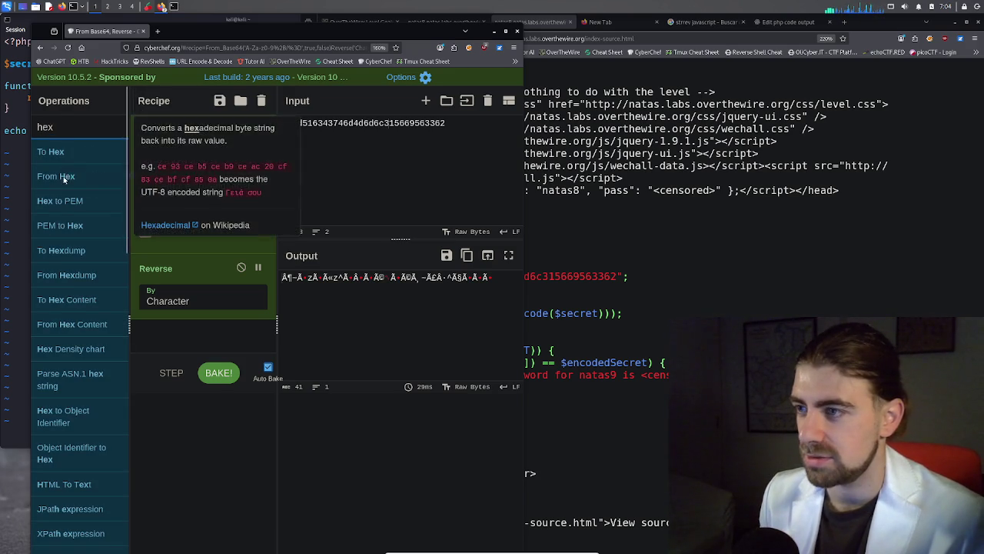
mouse_move(61, 177)
left_mouse_down()
mouse_move(223, 311)
mouse_move(222, 336)
left_mouse_up()
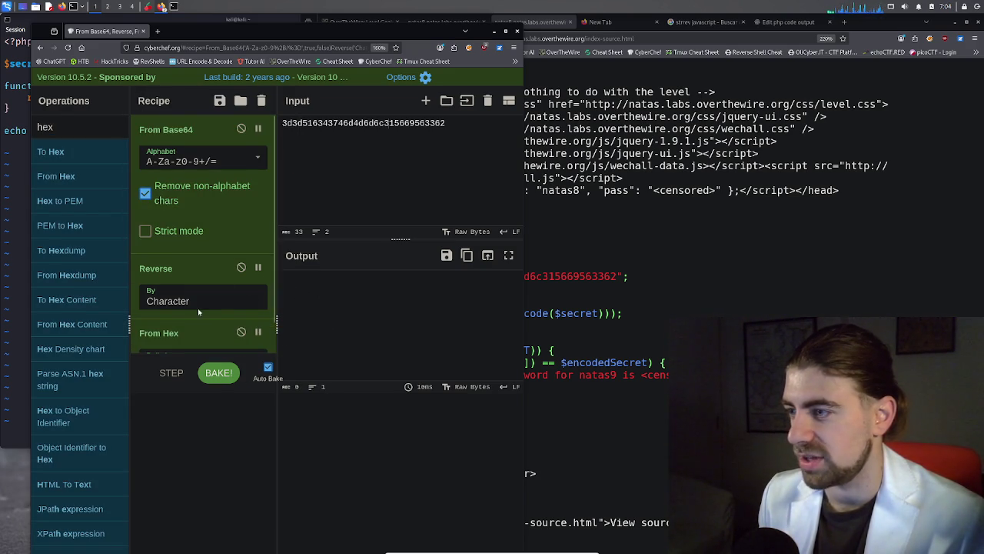
Disable and re-enable From Base64 to test the recipe, then view the natas8 source again
scroll(196, 306, "down", 1)
scroll(188, 292, "up", 1)
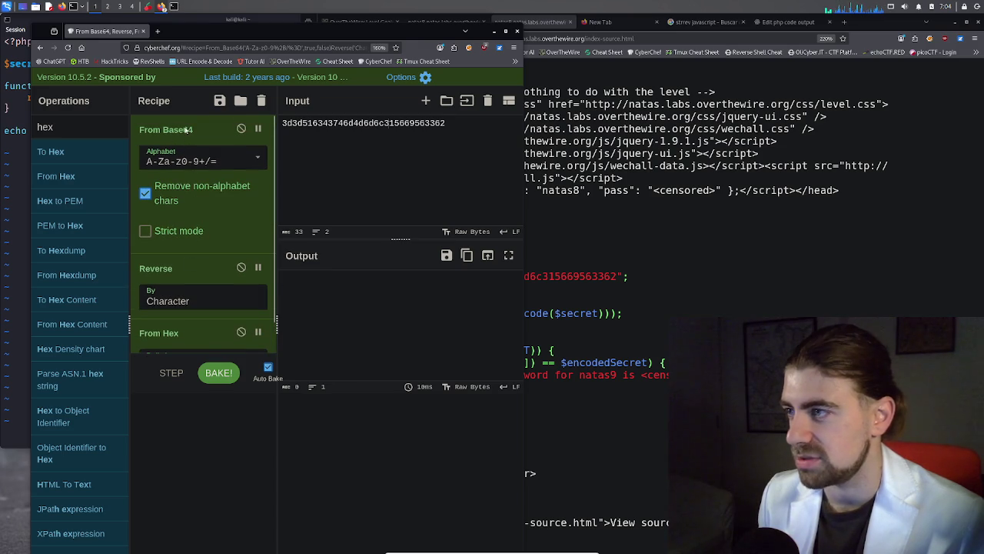
left_click(241, 129)
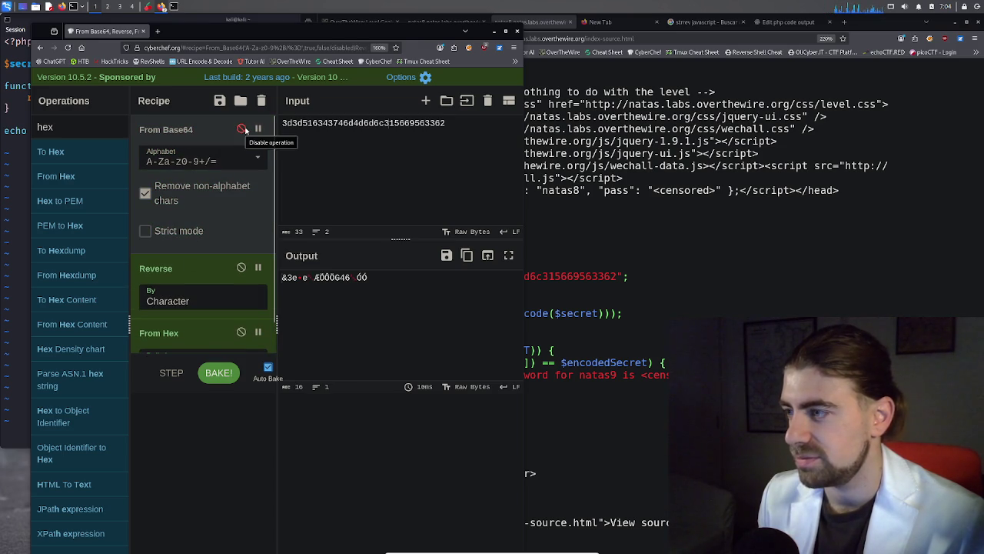
left_click(245, 130)
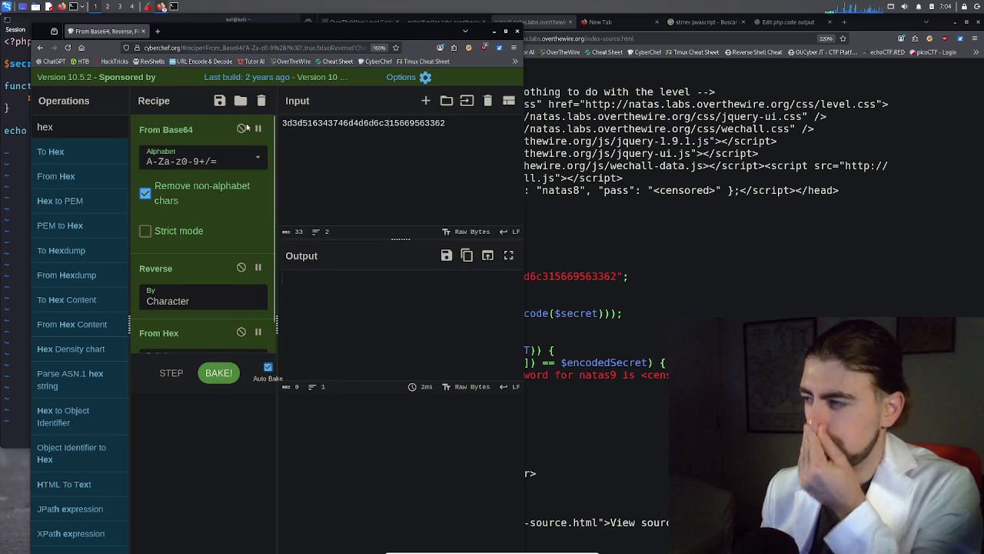
left_click(581, 233)
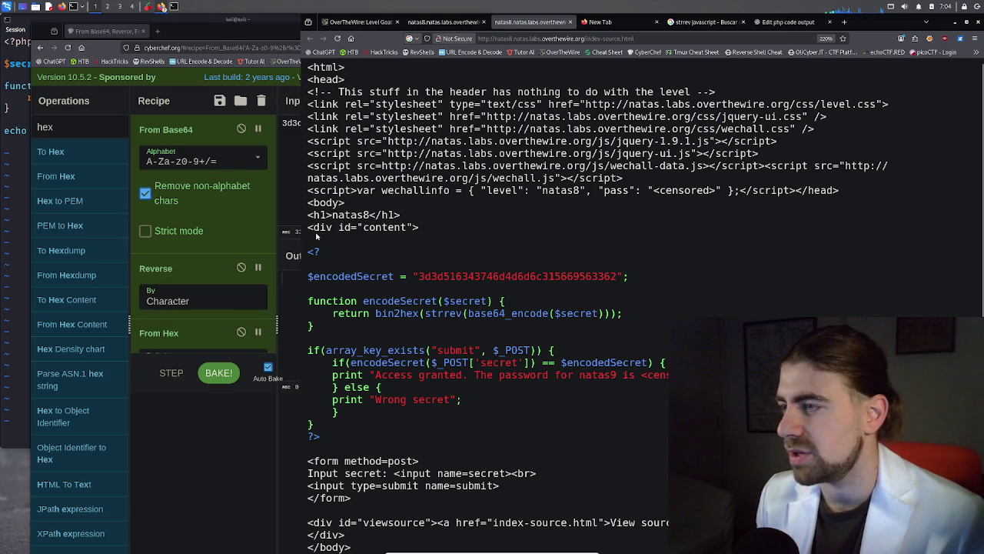
scroll(182, 312, "down", 1)
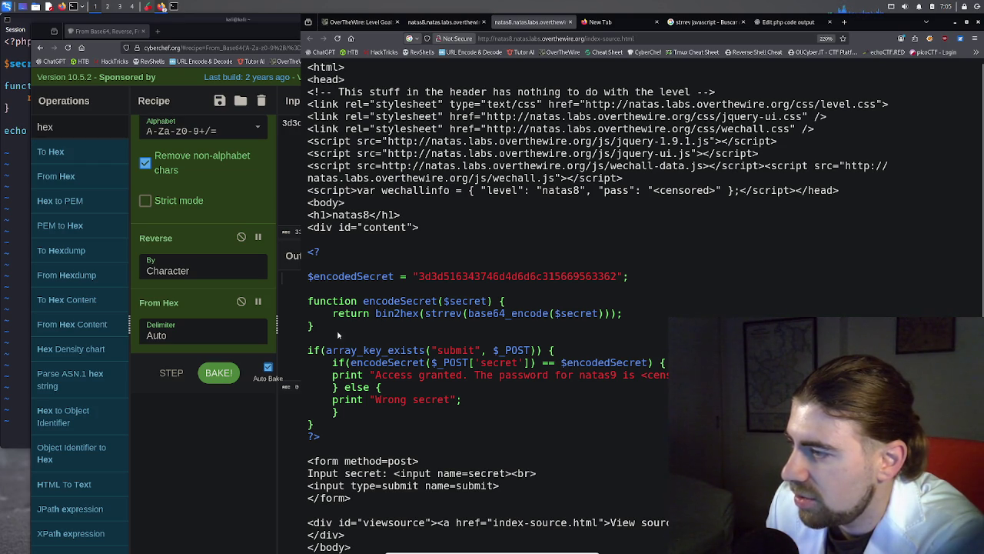
Reorder the recipe to From Hex, Reverse, From Base64 and select the decoded output secret
left_click(262, 452)
mouse_move(193, 311)
left_mouse_down()
mouse_move(202, 128)
mouse_move(203, 155)
left_mouse_up()
scroll(196, 185, "down", 1)
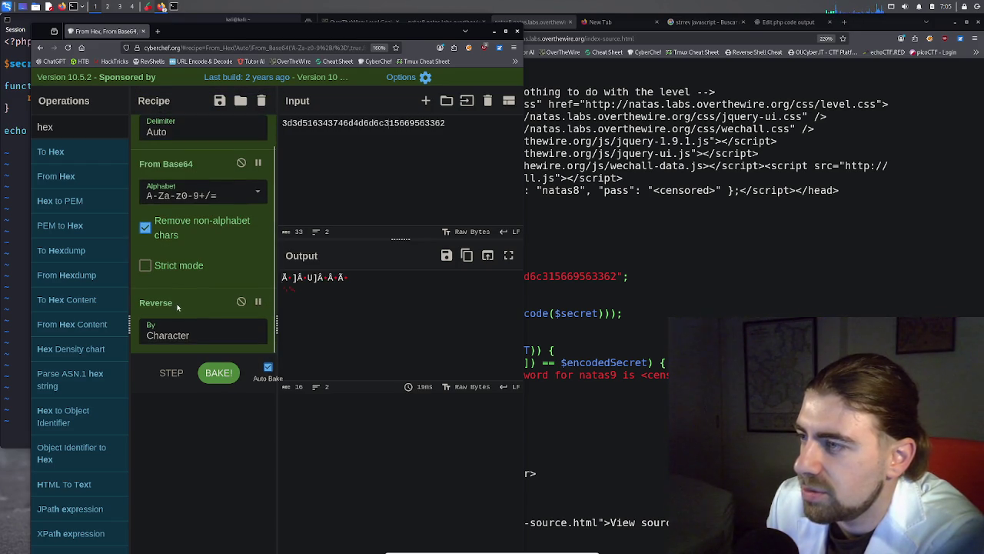
left_click_drag(177, 307, 199, 162)
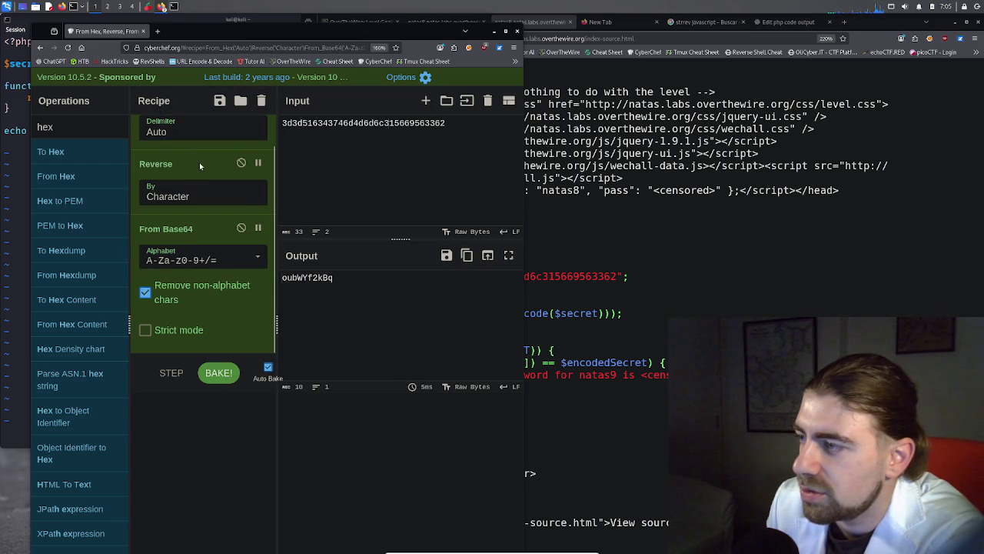
double_click(323, 279)
key("ctrl+c")
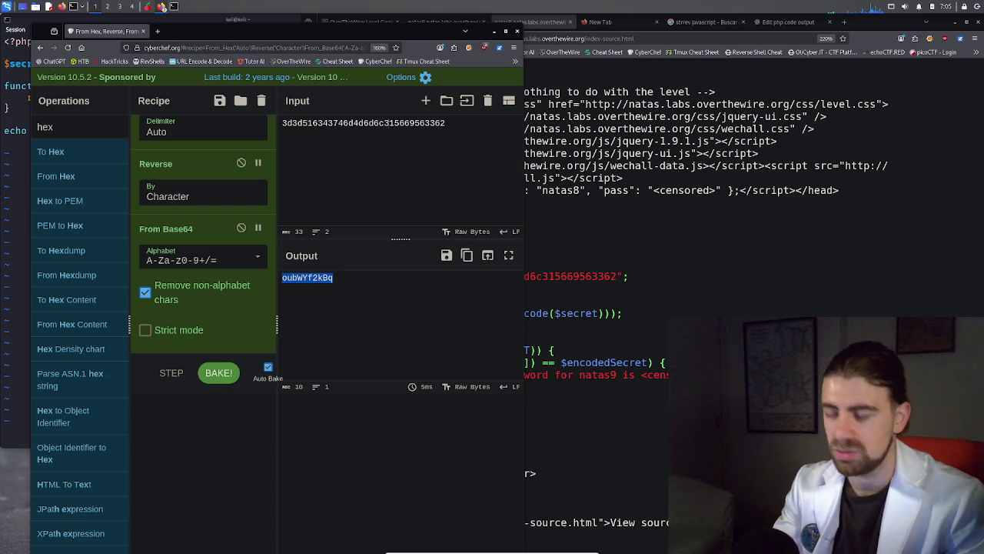
left_click(530, 22)
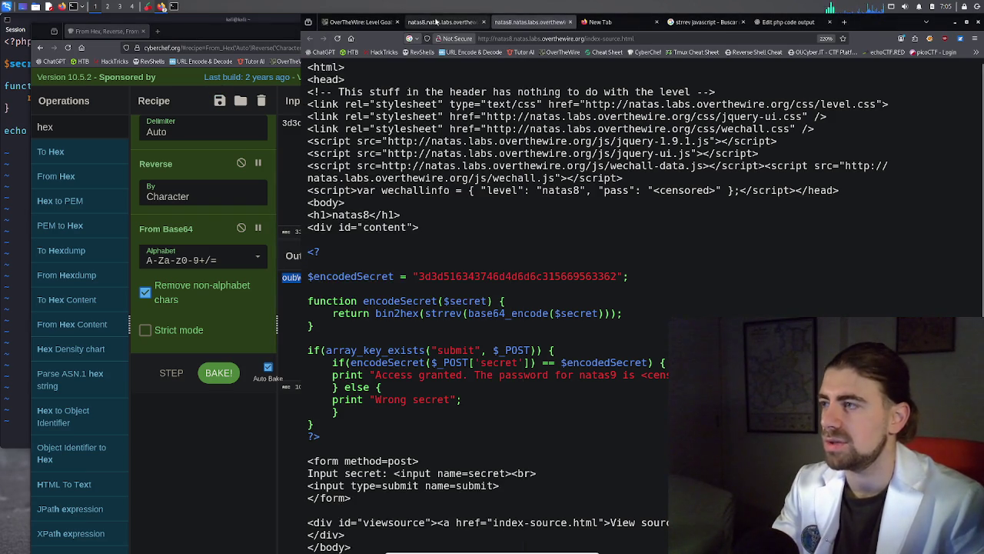
Paste the decoded secret into natas8's Input secret field, submit it, and select the natas9 password
left_click(436, 22)
left_click(549, 189)
key("ctrl+v")
key("Return")
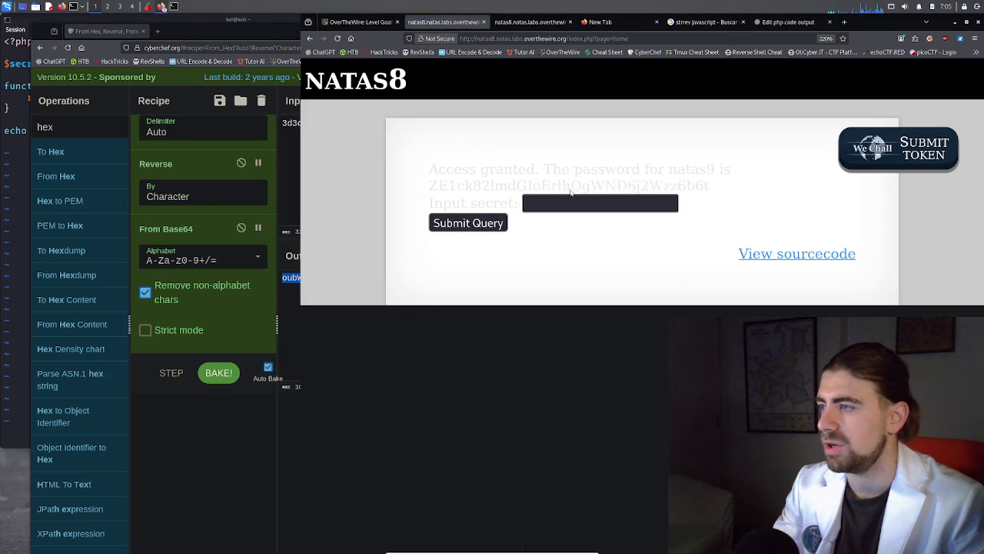
double_click(570, 192)
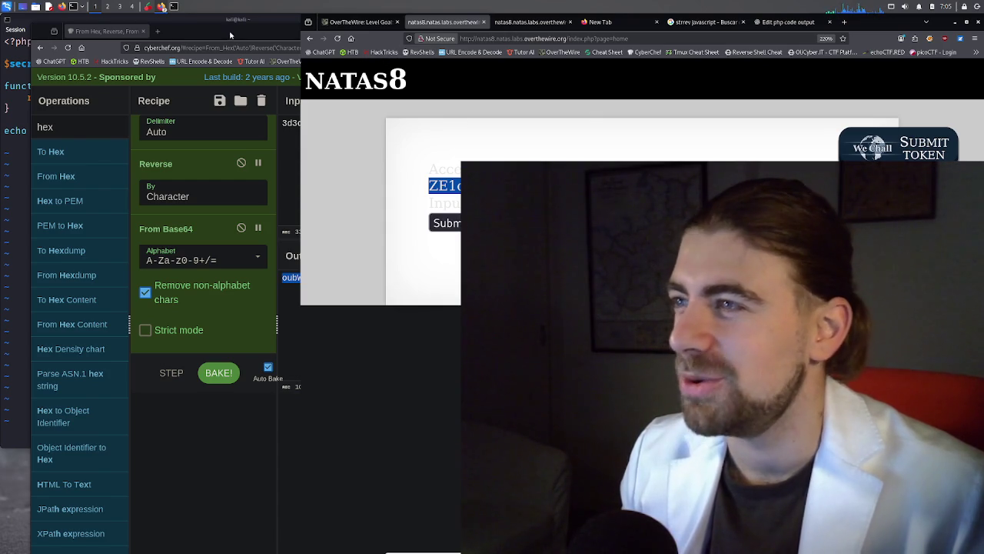
Look over the PHP source and strrev search results tabs, then return to the natas8 page
left_click(531, 22)
left_click(607, 21)
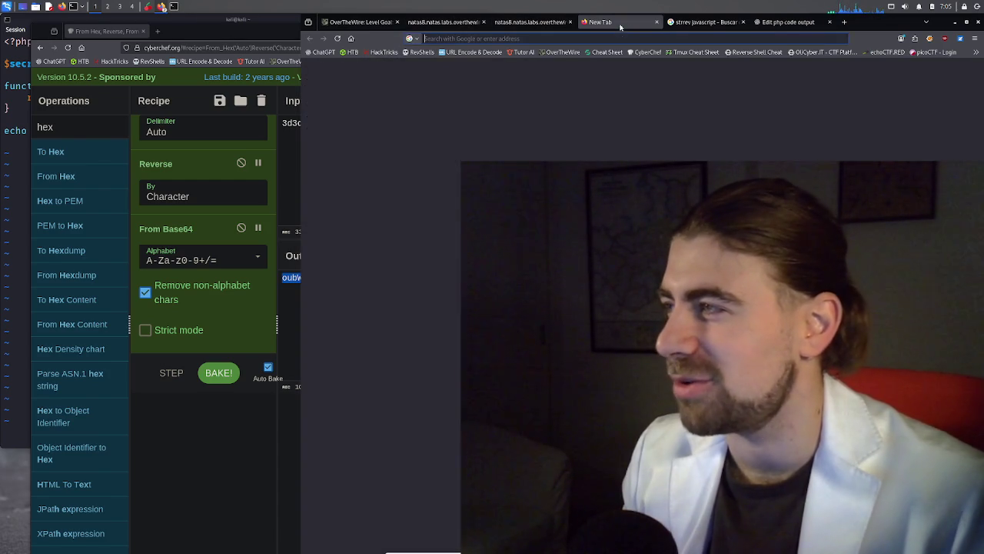
left_click(711, 23)
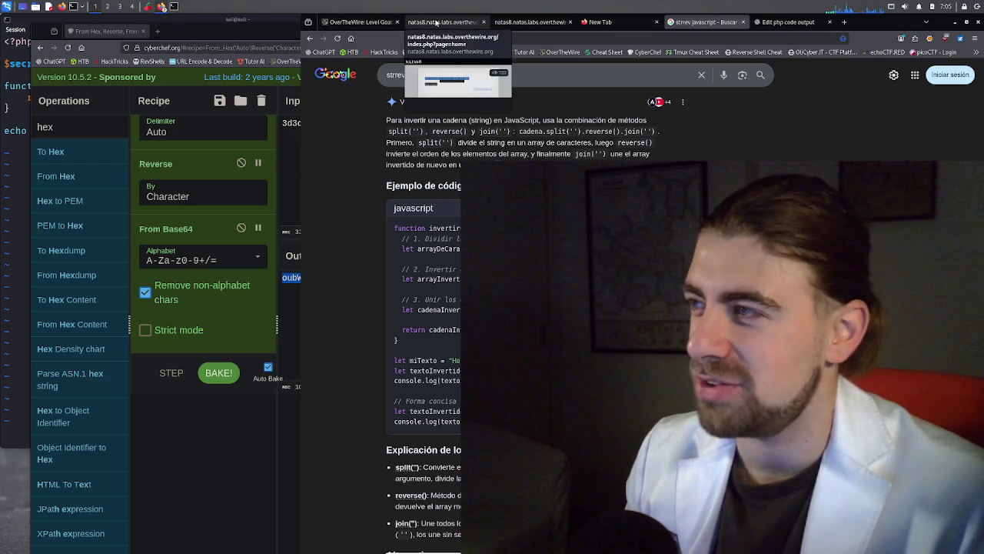
left_click(435, 21)
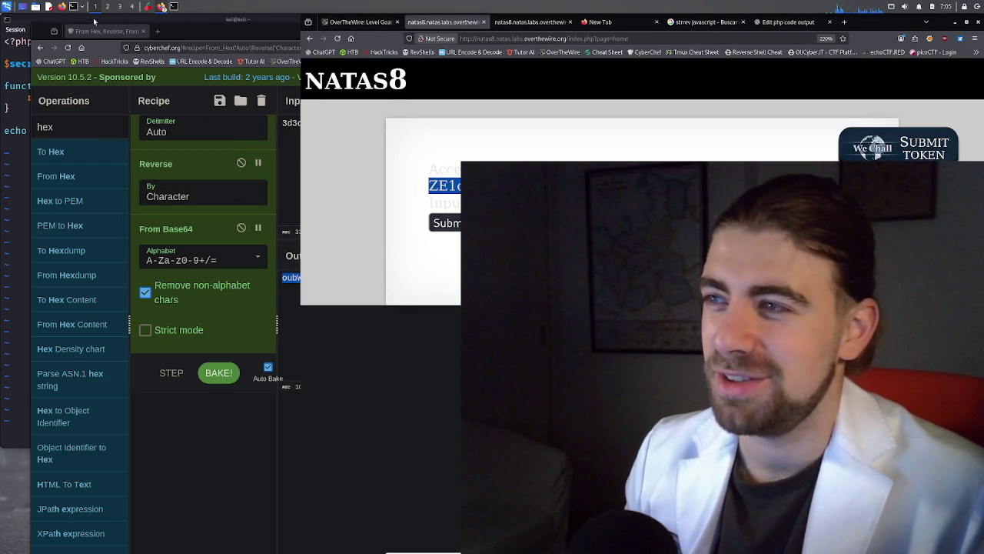
In the Natas note, replace the hexdump line with 'Natas 9:' followed by the pasted password
left_click(162, 7)
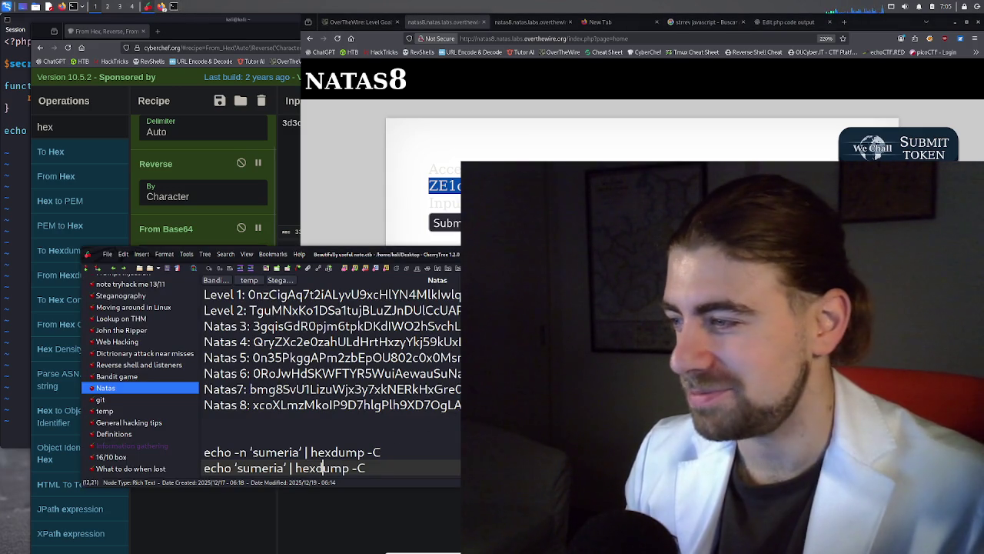
key("ctrl+z")
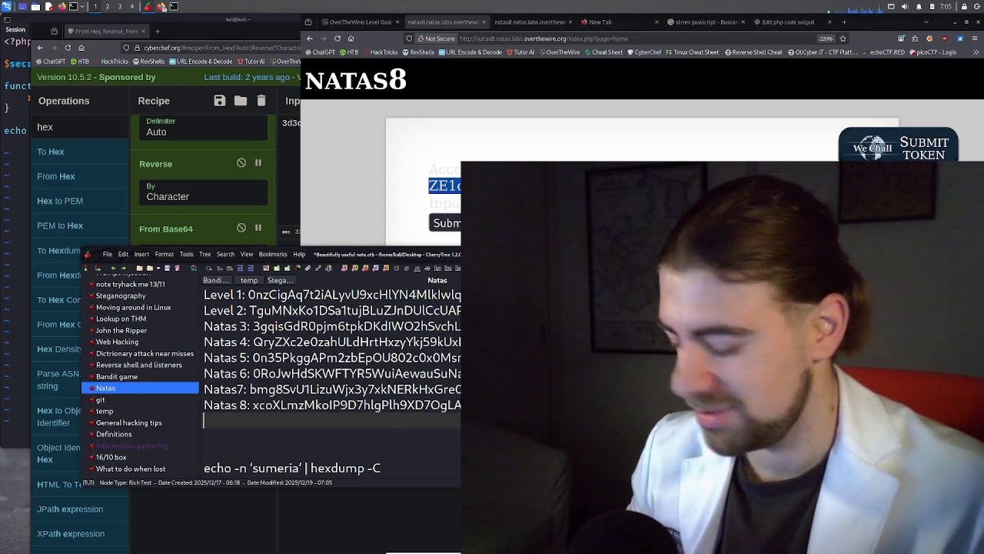
type("Natas 9")
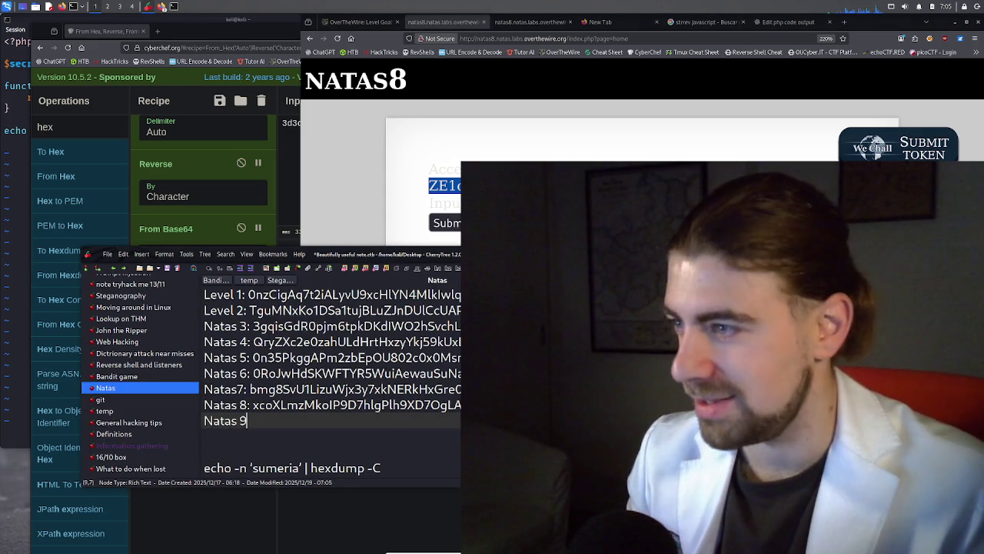
type(":")
key("ctrl+v")
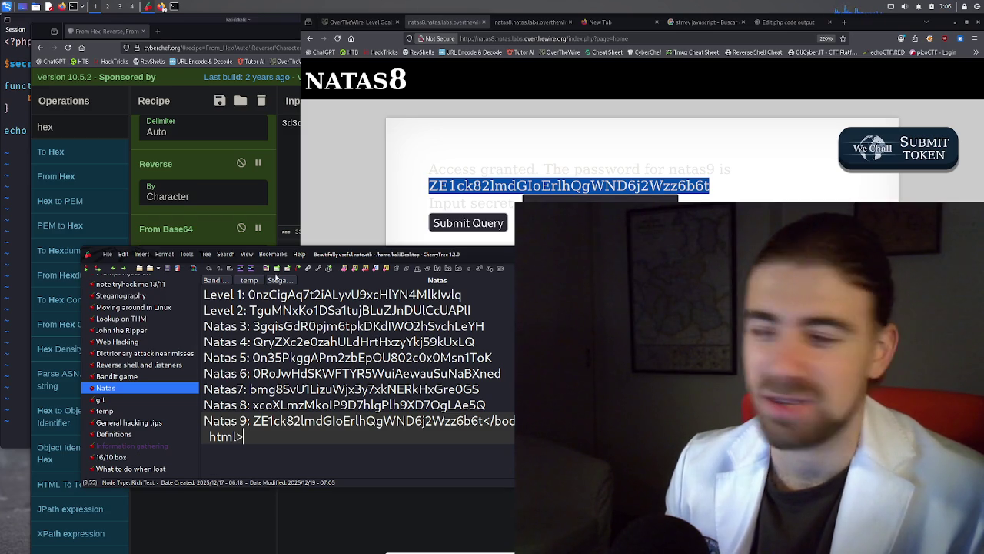
left_click(308, 277)
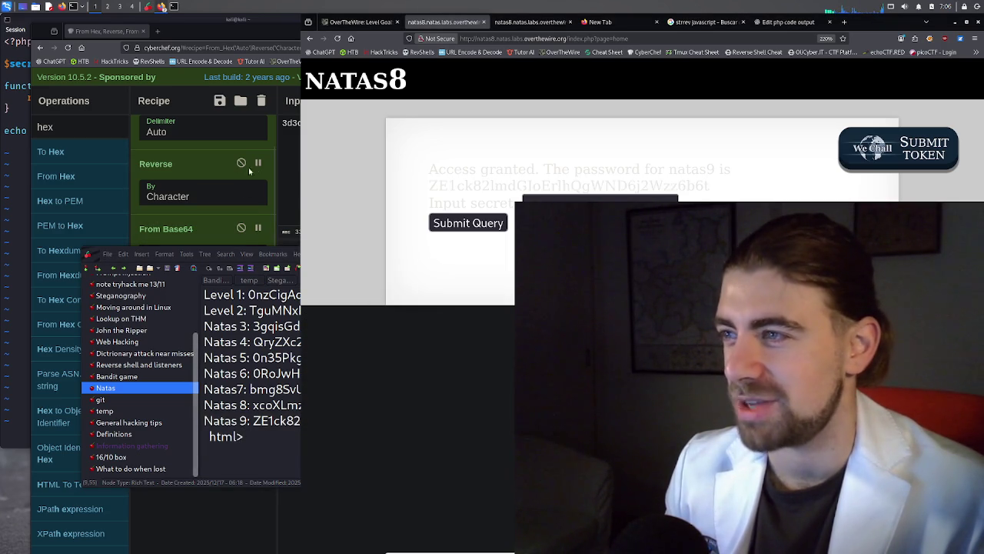
Focus the CyberChef window and maximize it to full screen
left_click(274, 164)
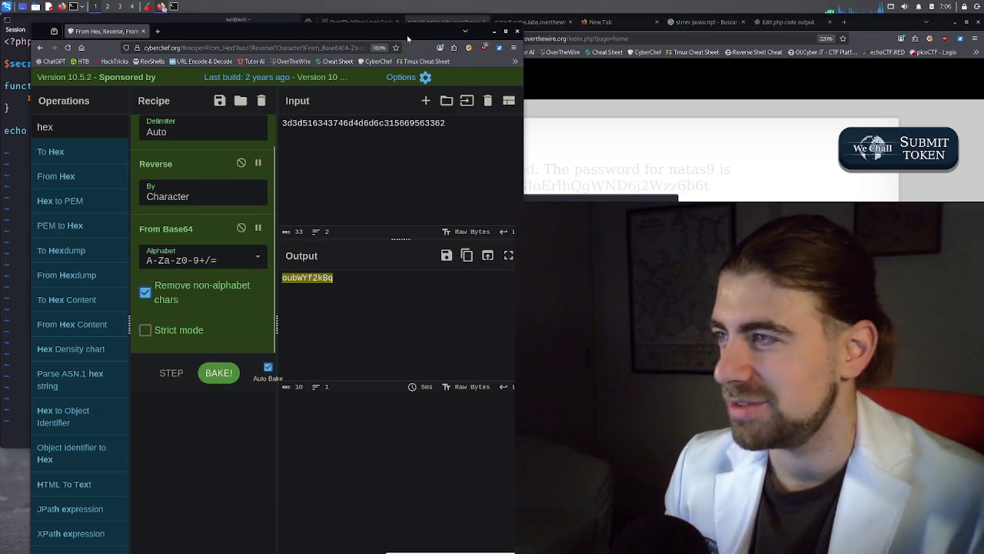
double_click(323, 31)
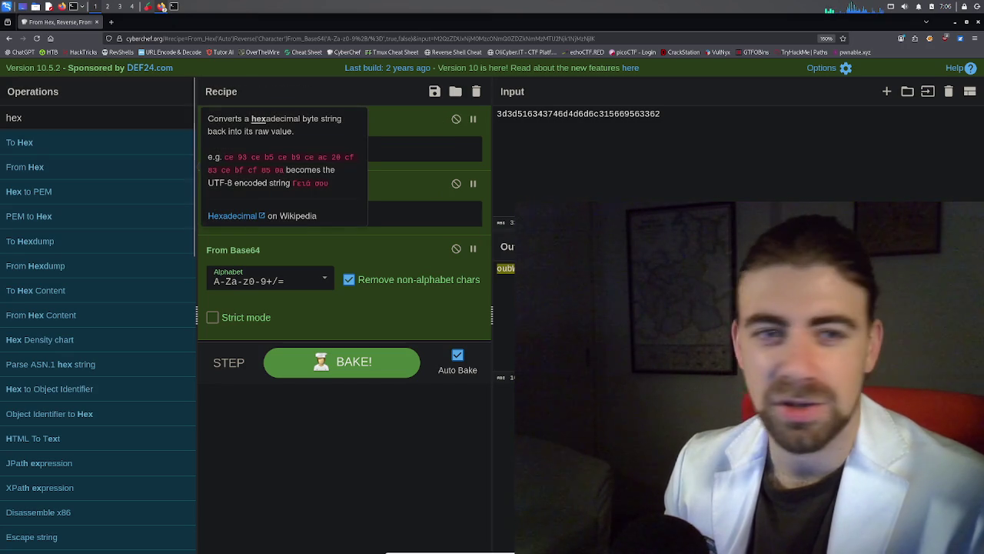
mouse_move(231, 120)
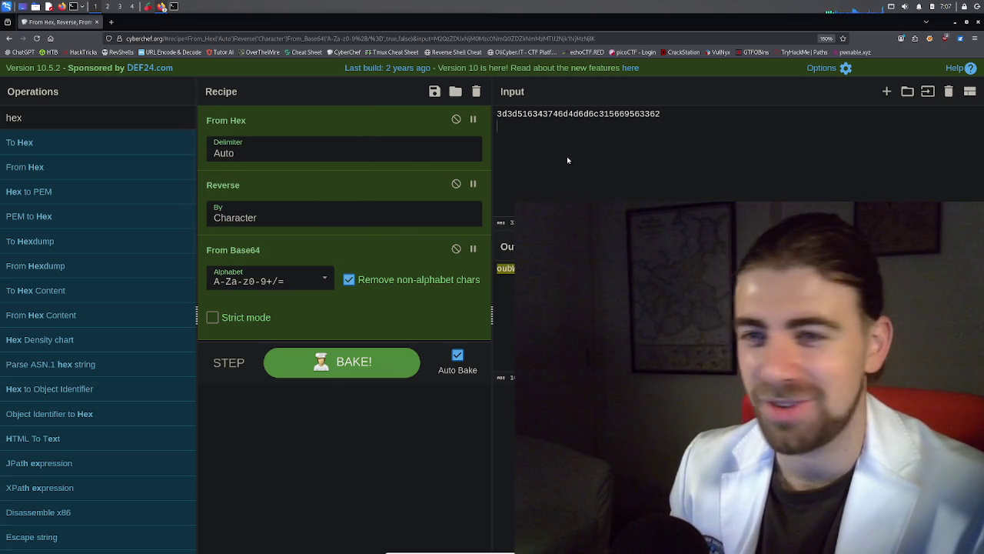
Clear the hex string from CyberChef's input and select the 'hex' operation search term
double_click(558, 113)
key("ctrl+c")
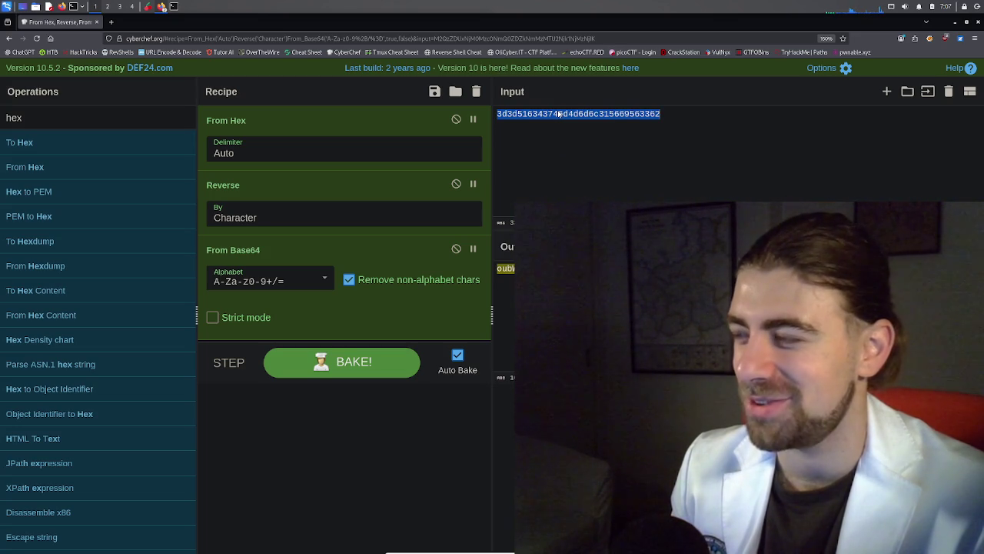
key("Return")
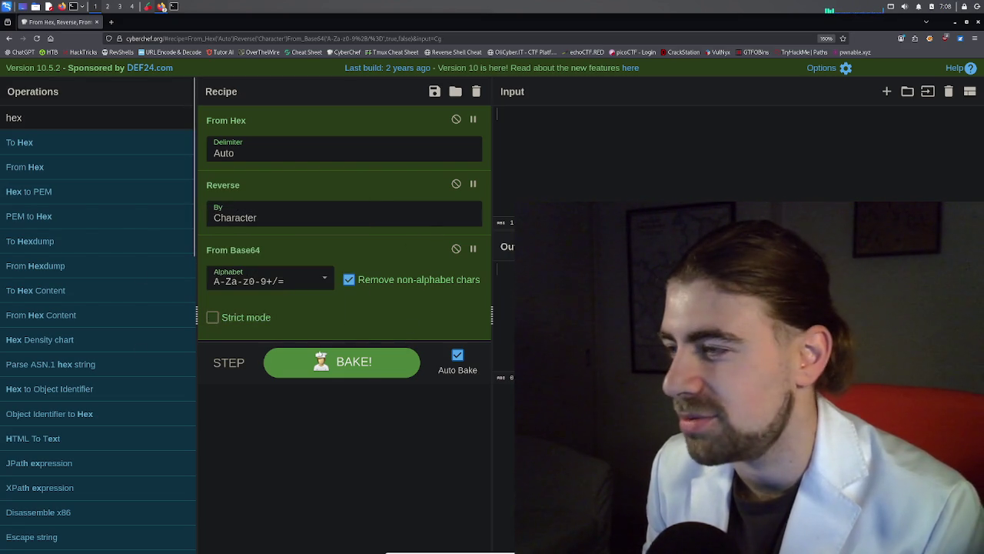
scroll(76, 319, "down", 5)
scroll(88, 329, "down", 5)
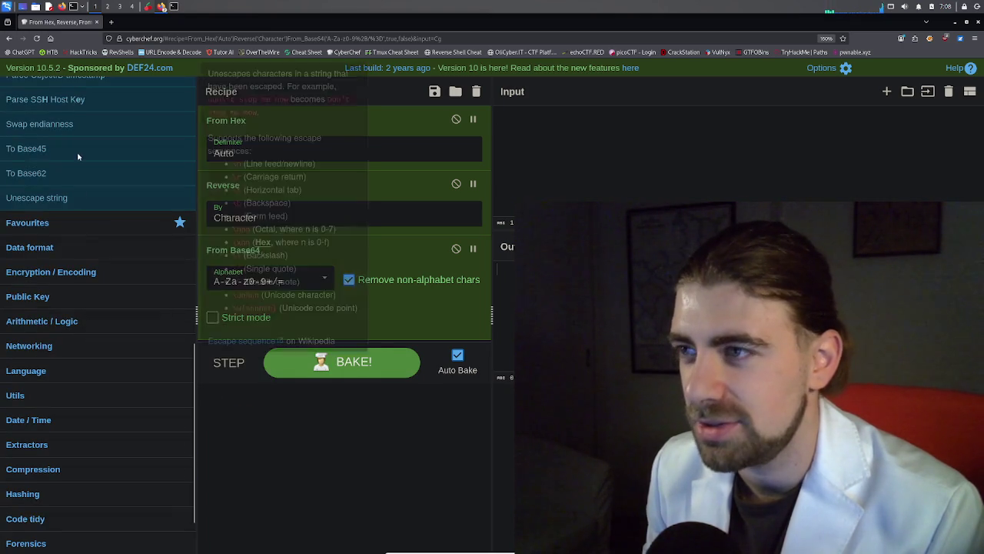
scroll(66, 164, "up", 10)
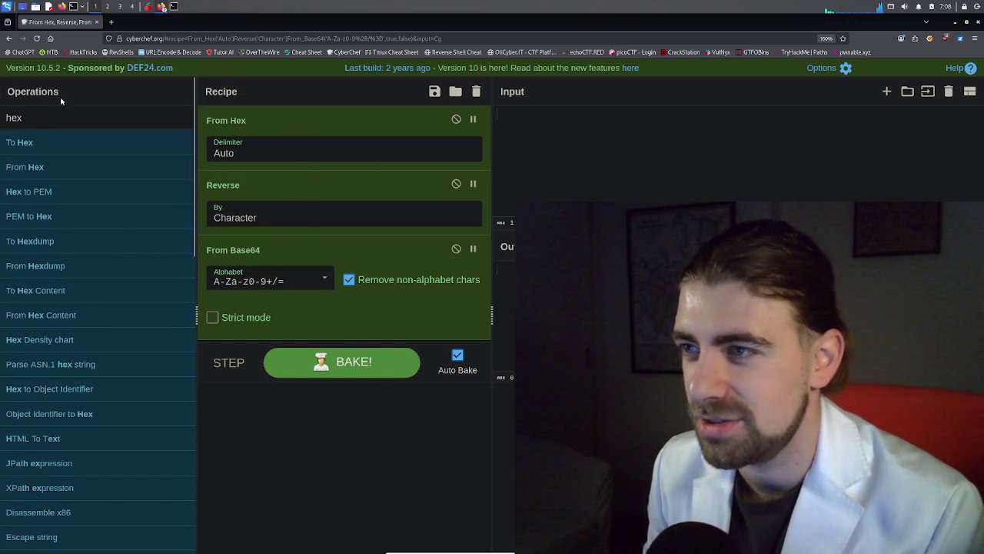
double_click(54, 115)
Search 'mag', add Magic to the recipe end, and switch From Base64 off
type("mag")
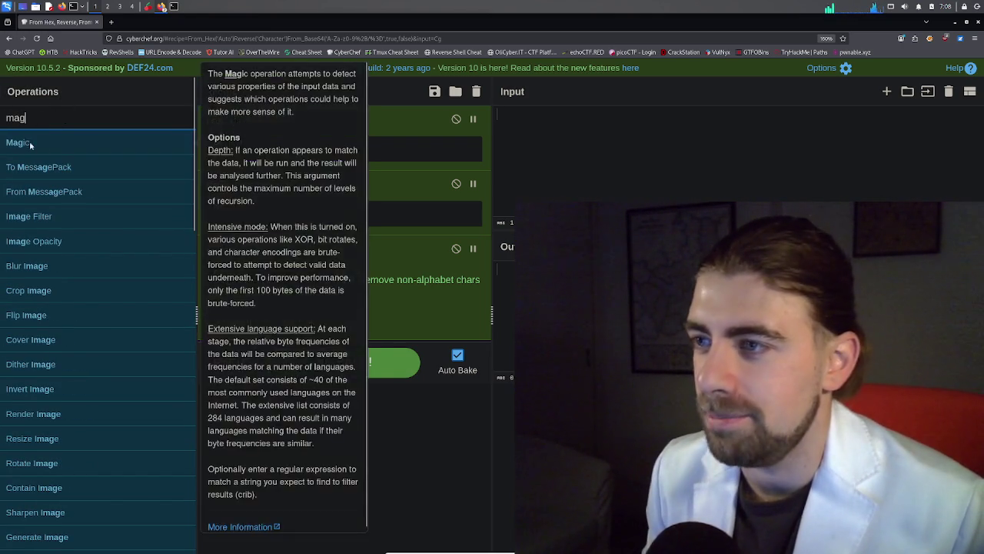
mouse_move(23, 142)
left_mouse_down()
mouse_move(387, 367)
mouse_move(351, 363)
mouse_move(347, 341)
left_mouse_up()
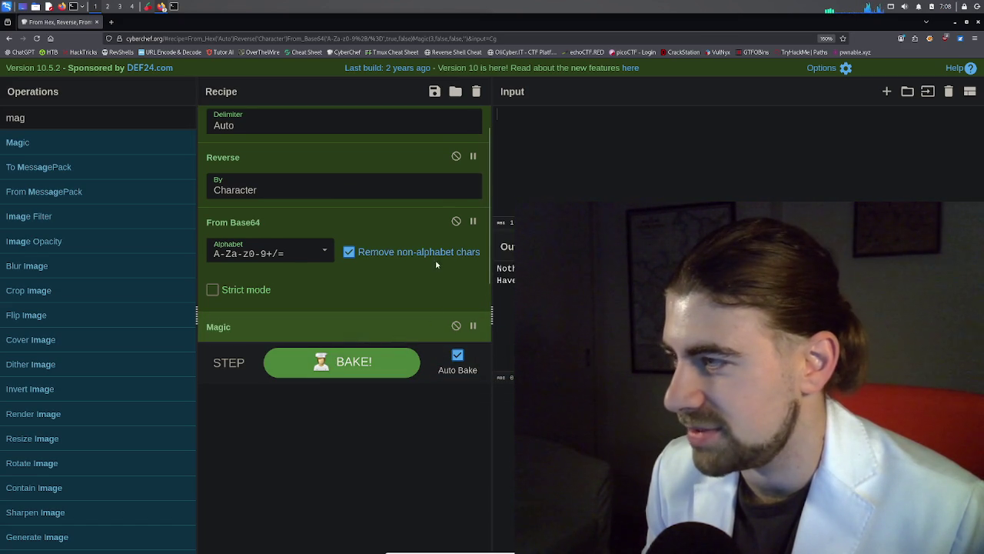
left_click(457, 222)
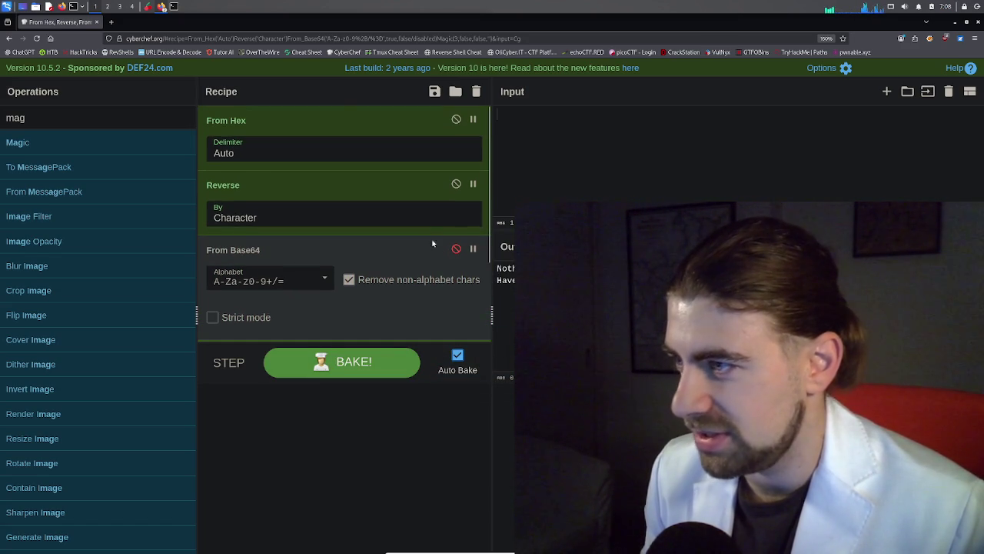
left_click(456, 119)
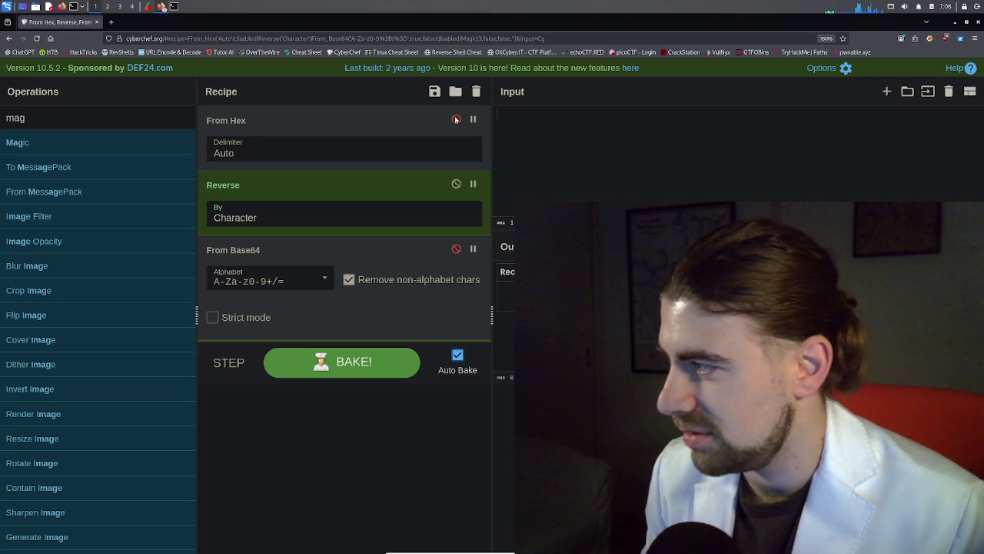
left_click(456, 119)
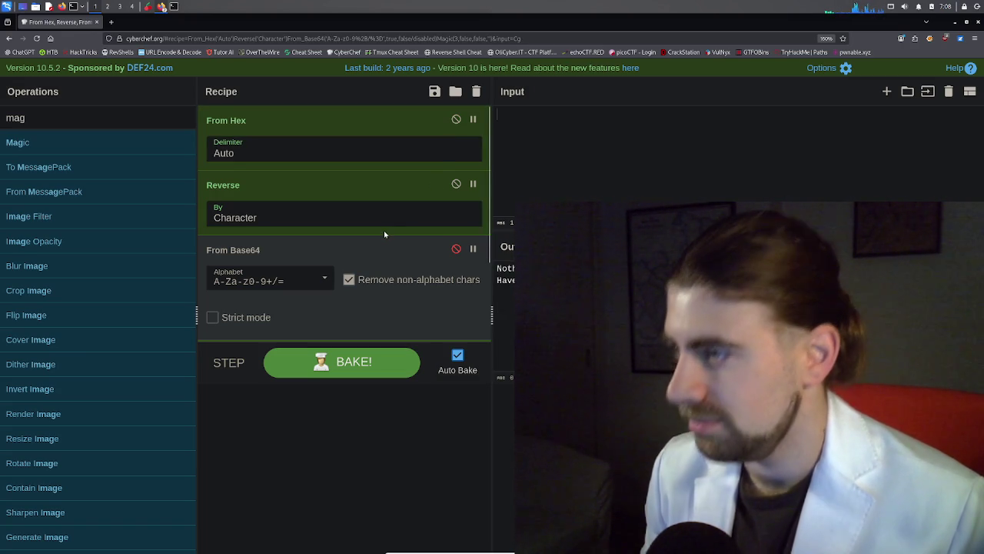
Switch off the Magic step and add blank lines to the empty input
scroll(384, 231, "down", 1)
scroll(384, 234, "down", 1)
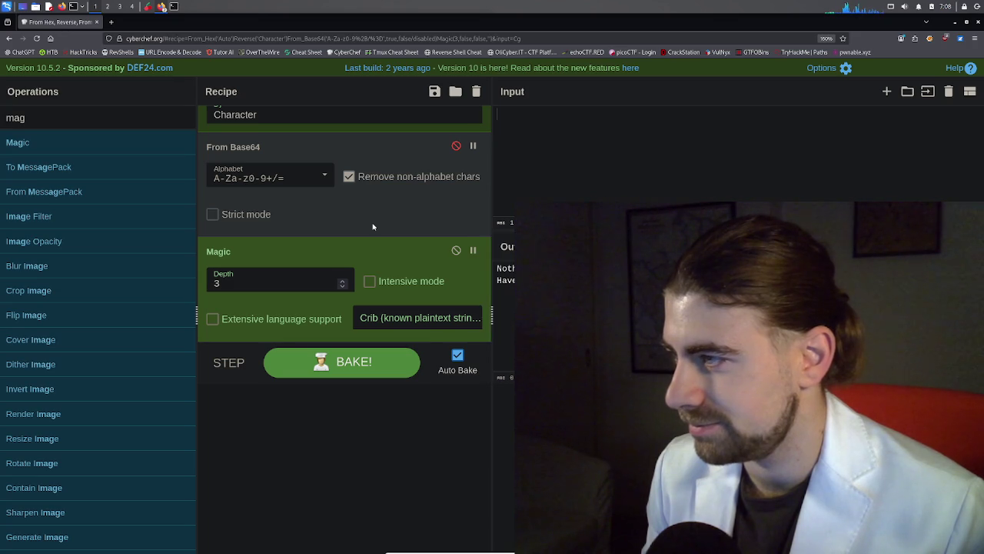
left_click(456, 251)
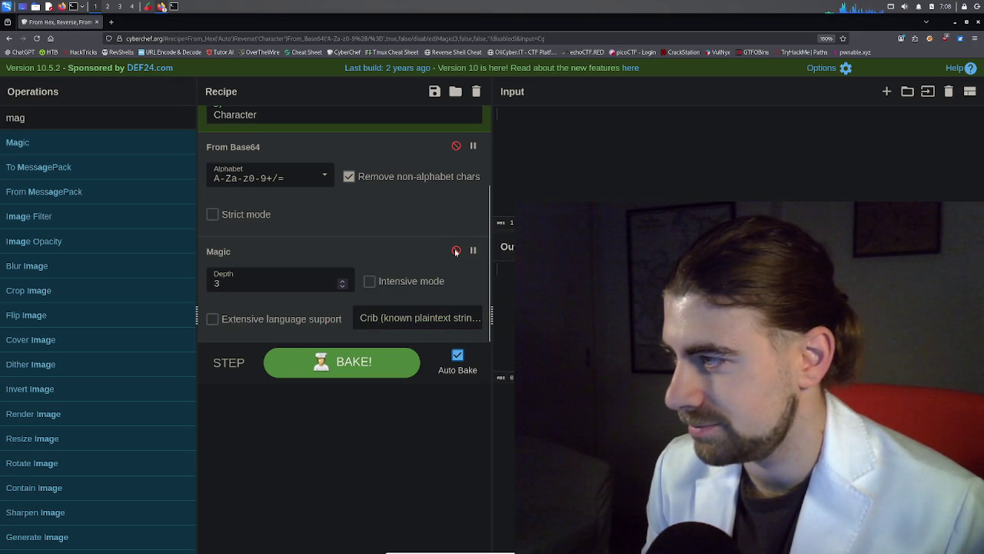
scroll(413, 239, "up", 3)
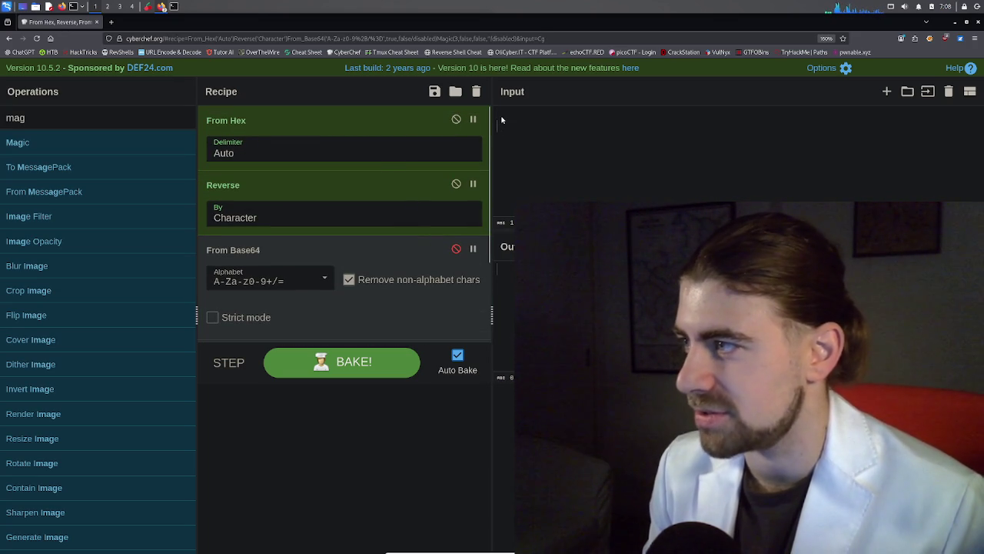
key("Return")
key("Return")
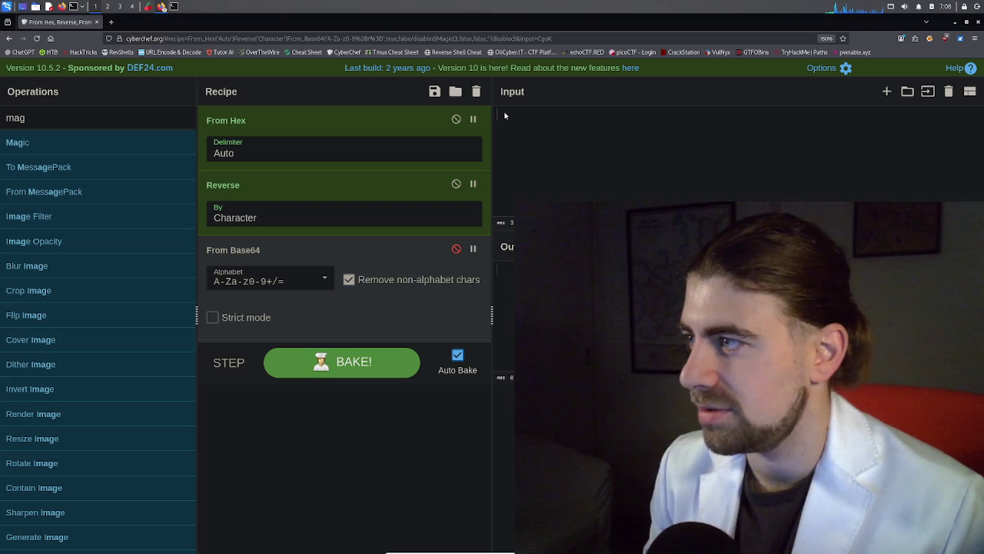
Copy the natas8 encoded secret from the page source and paste it into CyberChef's input
double_click(531, 21)
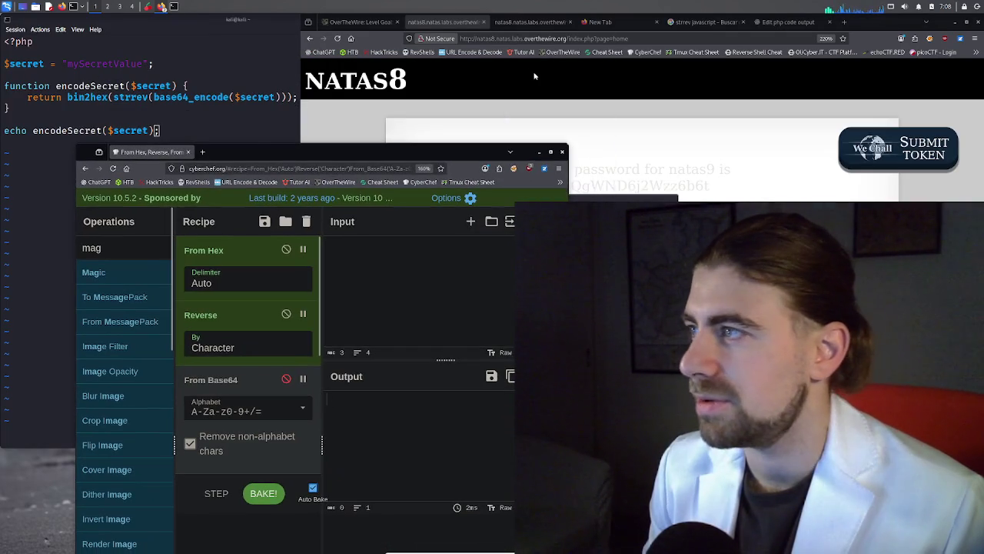
left_click(531, 21)
double_click(488, 277)
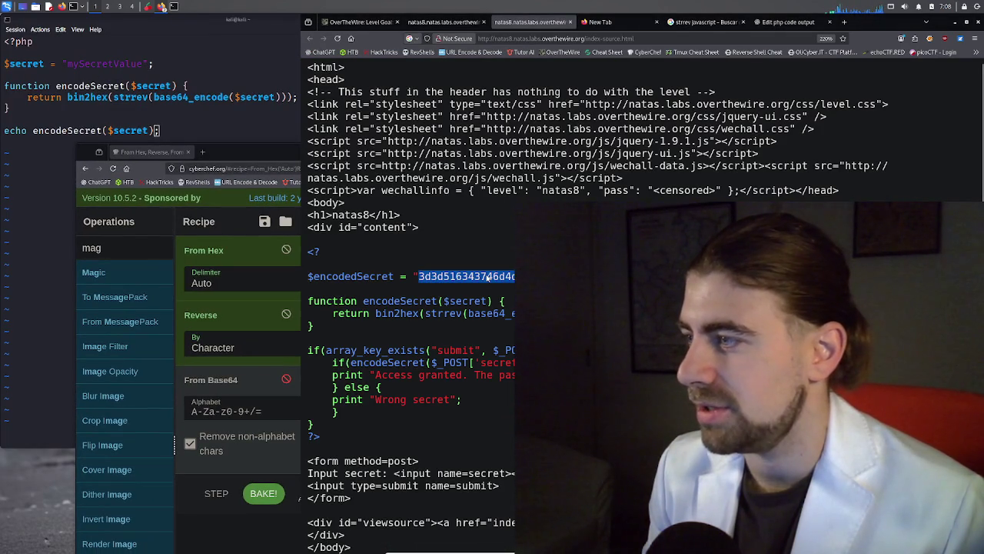
left_click(215, 528)
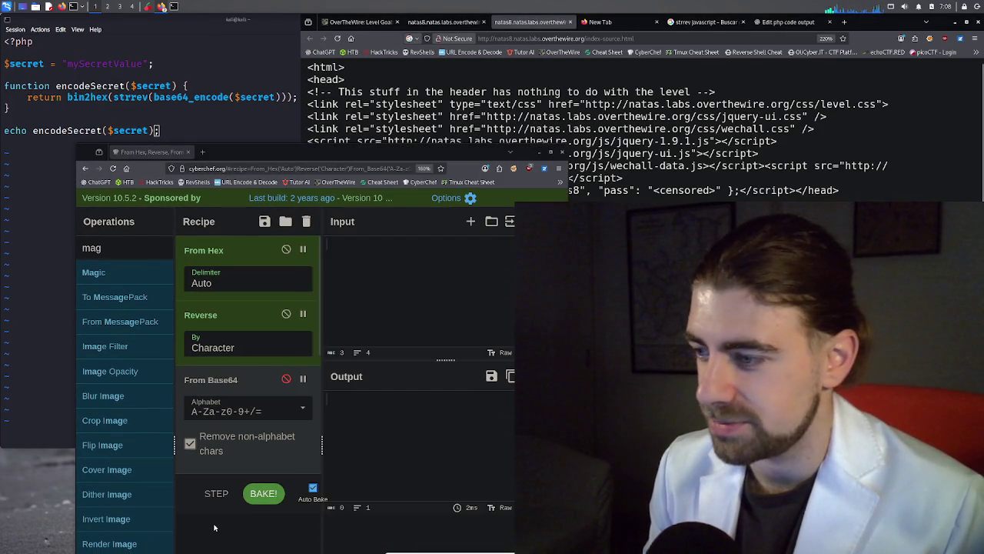
key("ctrl+v")
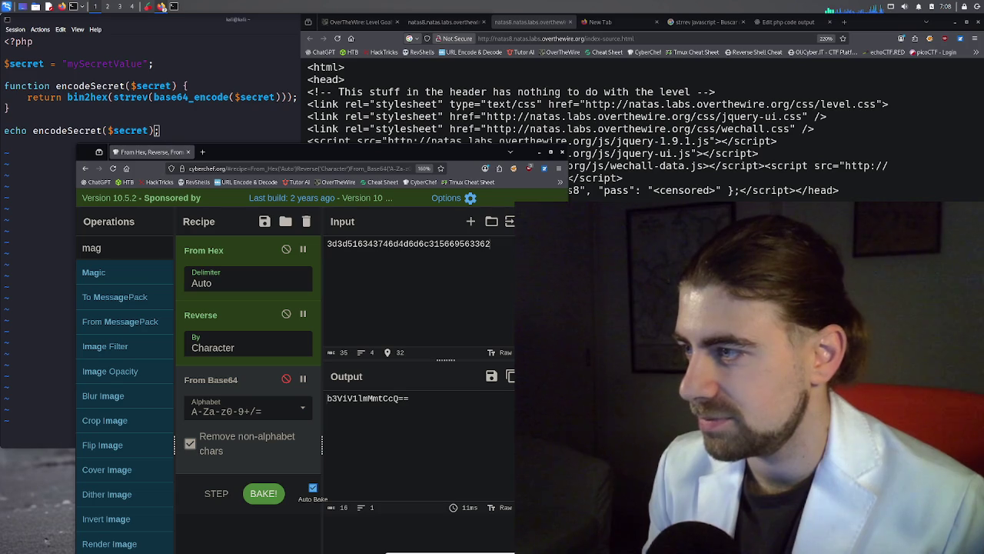
Toggle Reverse off and on, then disable From Hex to see the reversed hex string
mouse_move(379, 378)
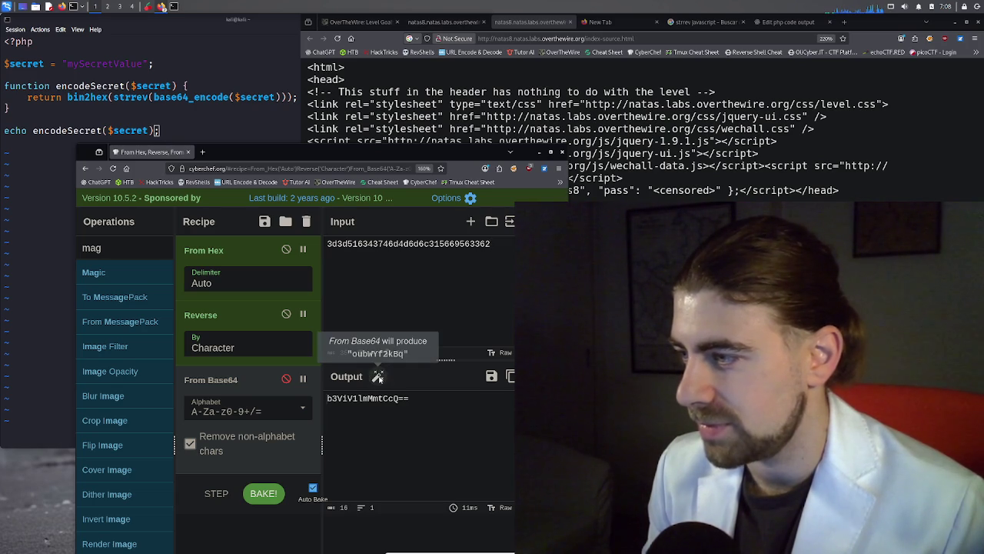
left_click(286, 314)
left_click(286, 314)
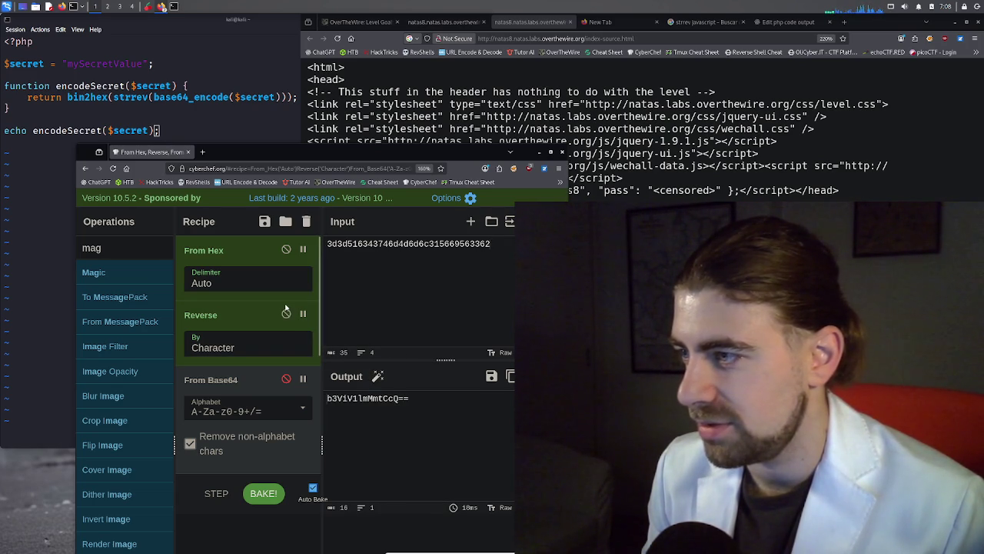
left_click(287, 249)
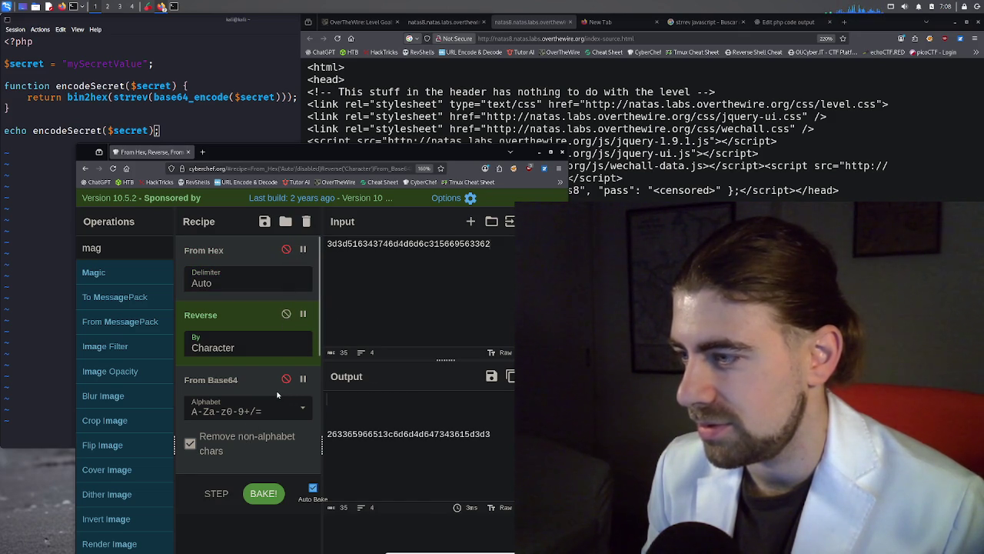
Toggle the Magic step on and back off, and re-enable From Base64
scroll(277, 394, "down", 3)
scroll(275, 396, "up", 5)
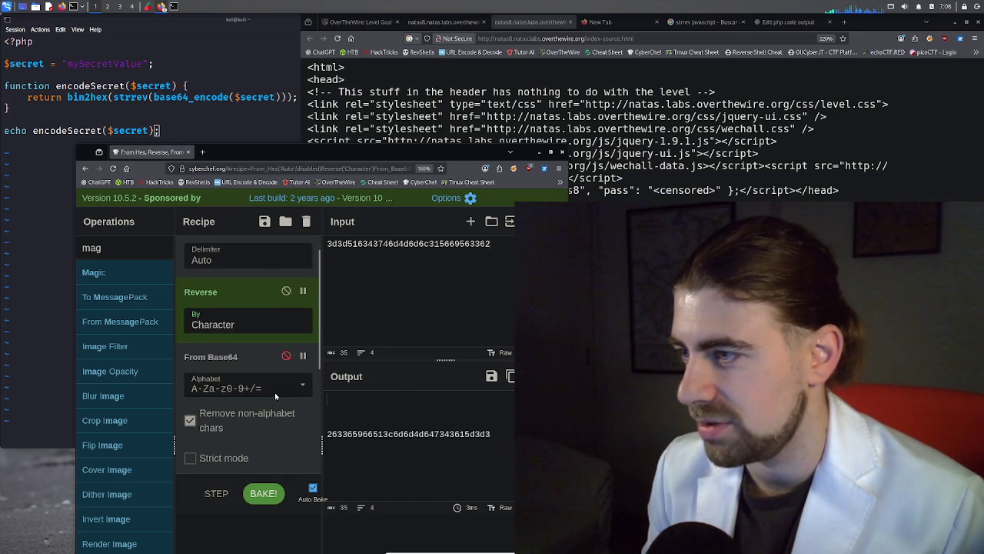
scroll(274, 392, "down", 4)
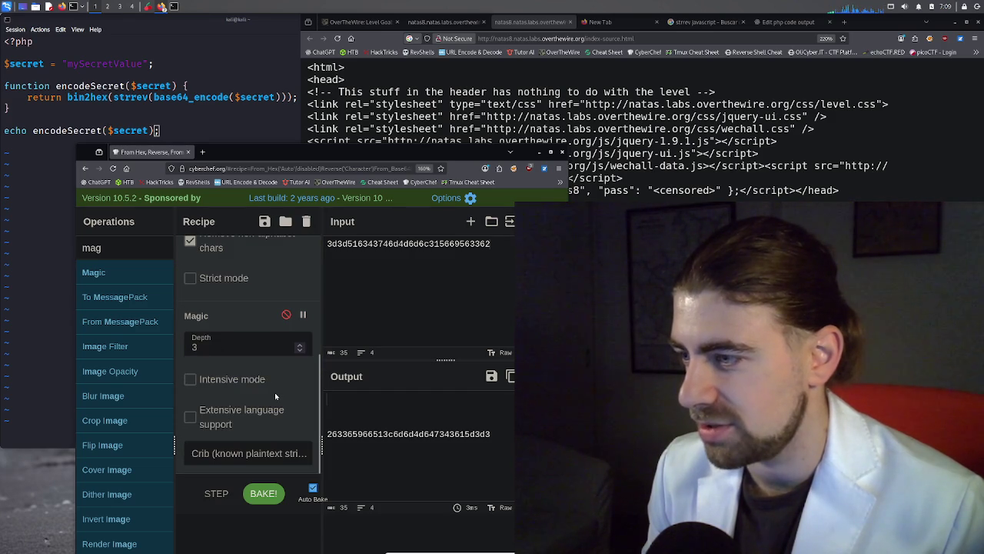
scroll(275, 392, "up", 1)
scroll(274, 392, "up", 1)
left_click(285, 375)
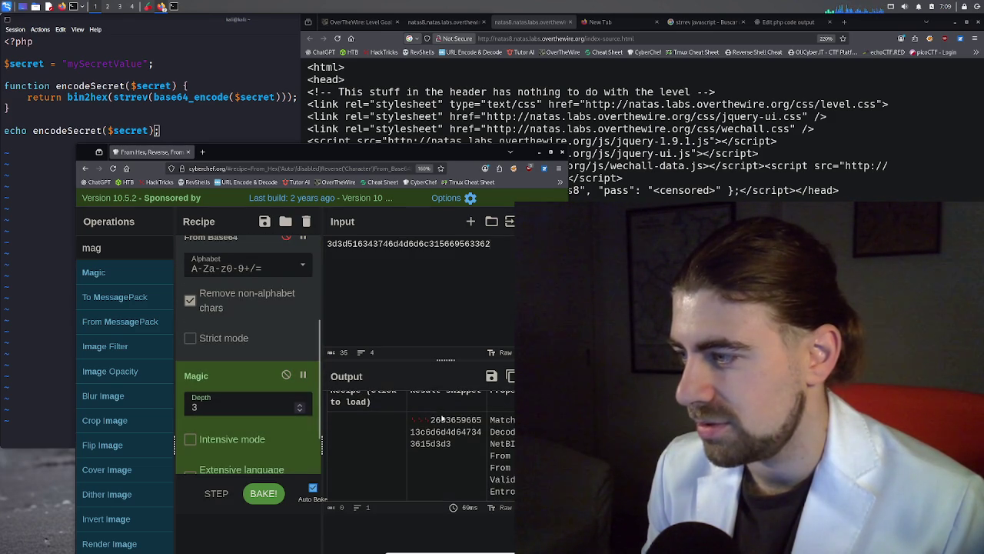
left_click(286, 375)
scroll(291, 368, "up", 3)
left_click(287, 380)
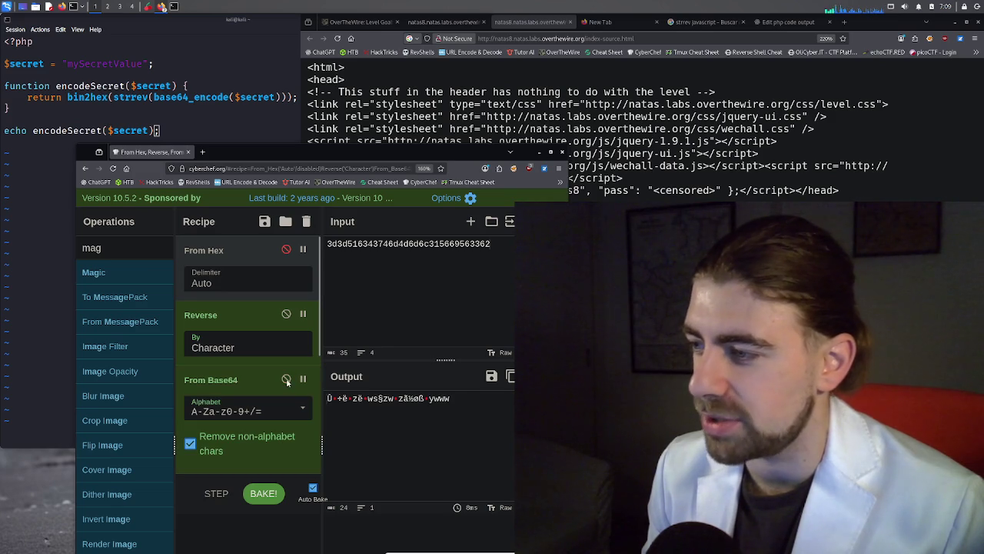
Switch off Reverse and From Base64, then close the CyberChef window
left_click(286, 313)
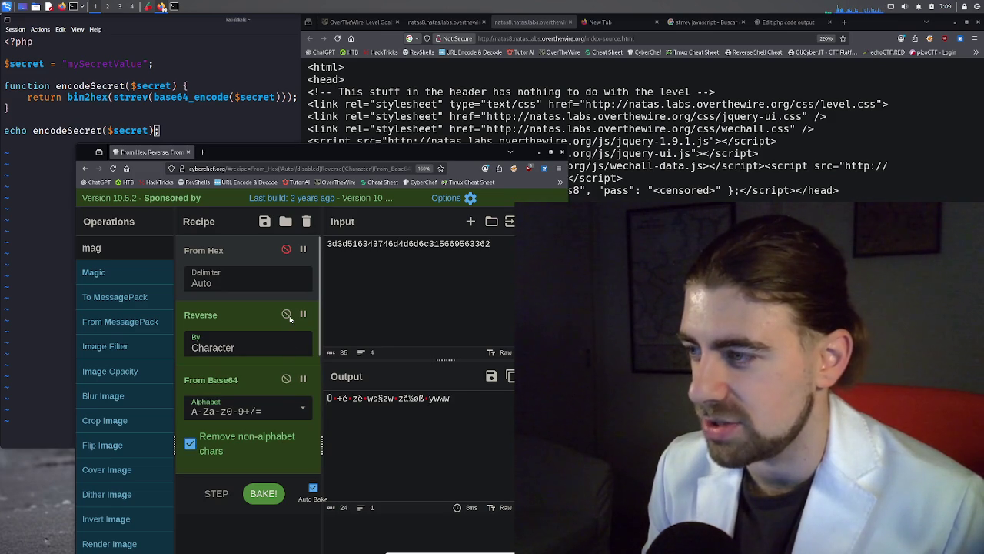
left_click(286, 378)
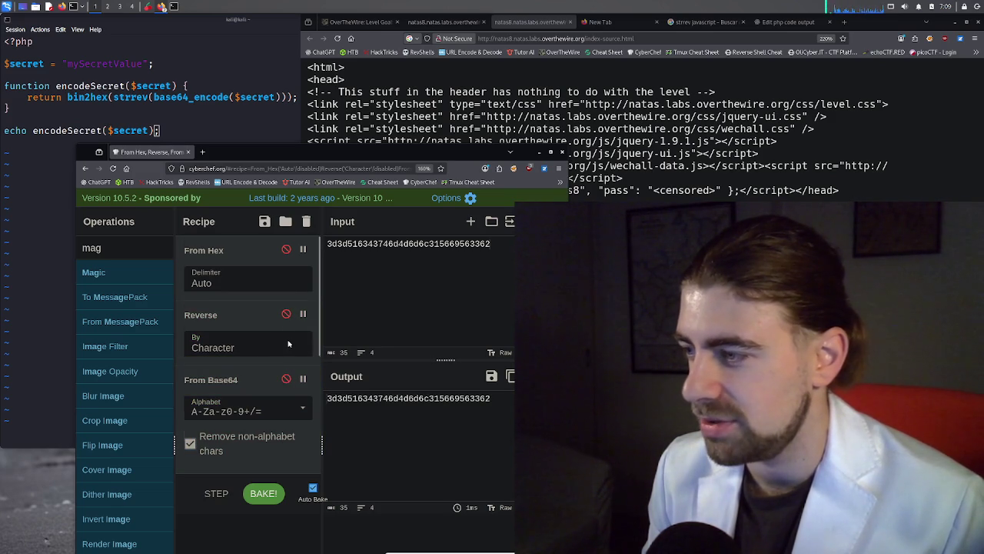
scroll(288, 344, "down", 5)
scroll(284, 346, "up", 5)
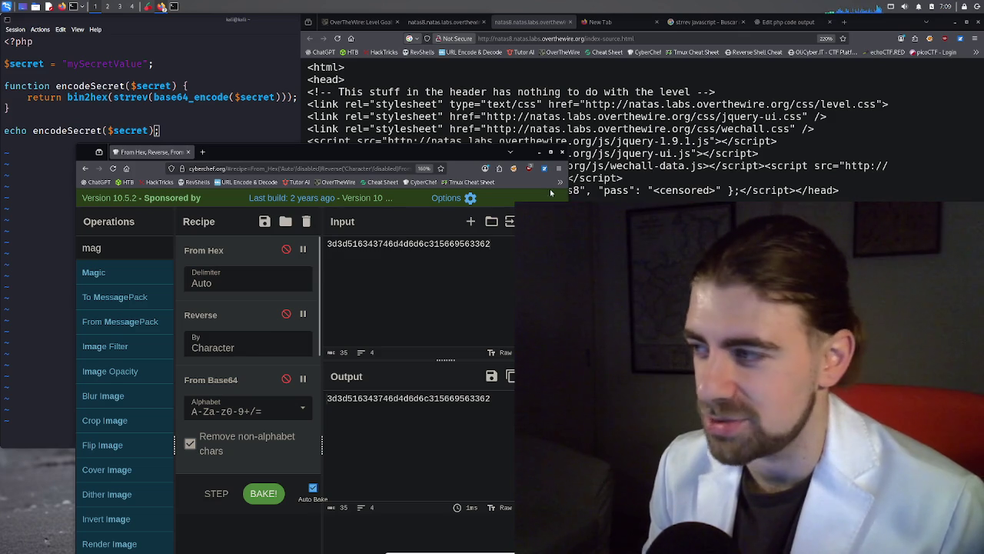
left_click(561, 153)
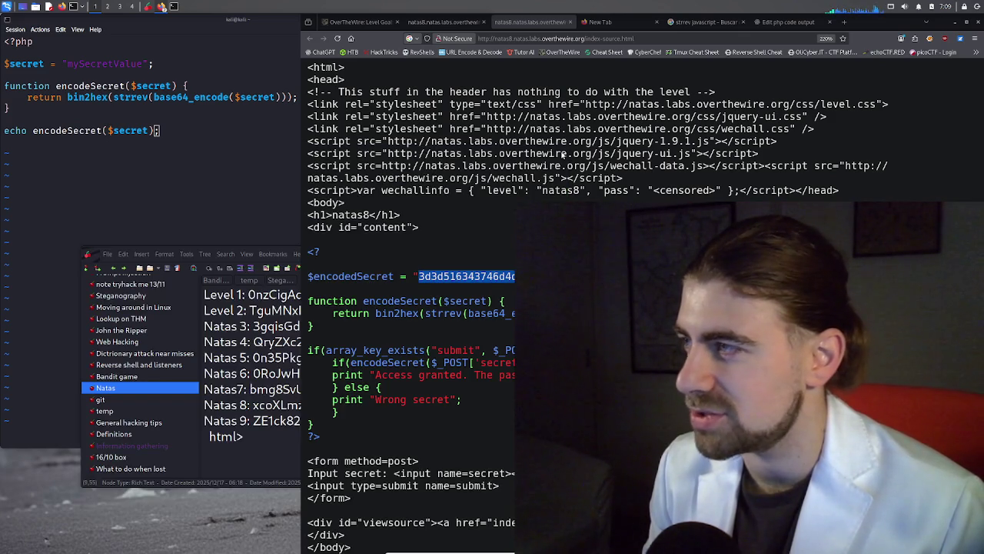
Close the natas8 source, New Tab and strrev search tabs, landing on the natas8 page
middle_click(538, 25)
middle_click(537, 26)
middle_click(536, 29)
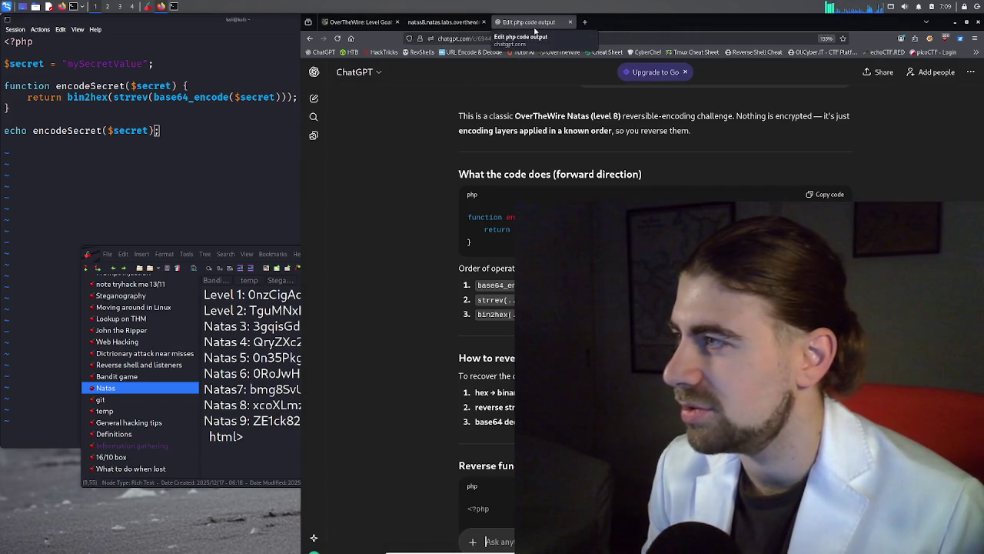
left_click(442, 22)
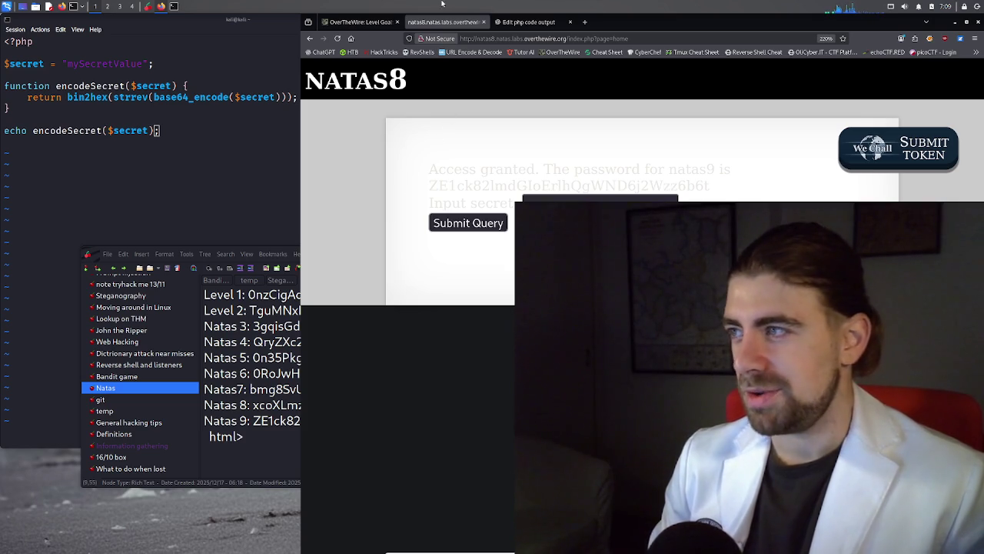
Close the natas8 tab and scroll ChatGPT's answer down to the decodeSecret reversing function
left_click(484, 22)
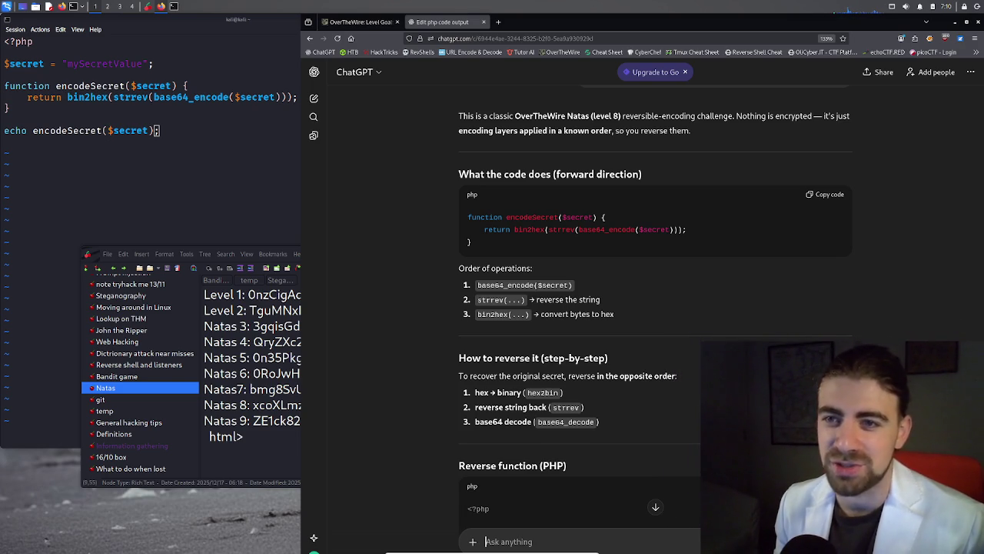
scroll(692, 264, "down", 1)
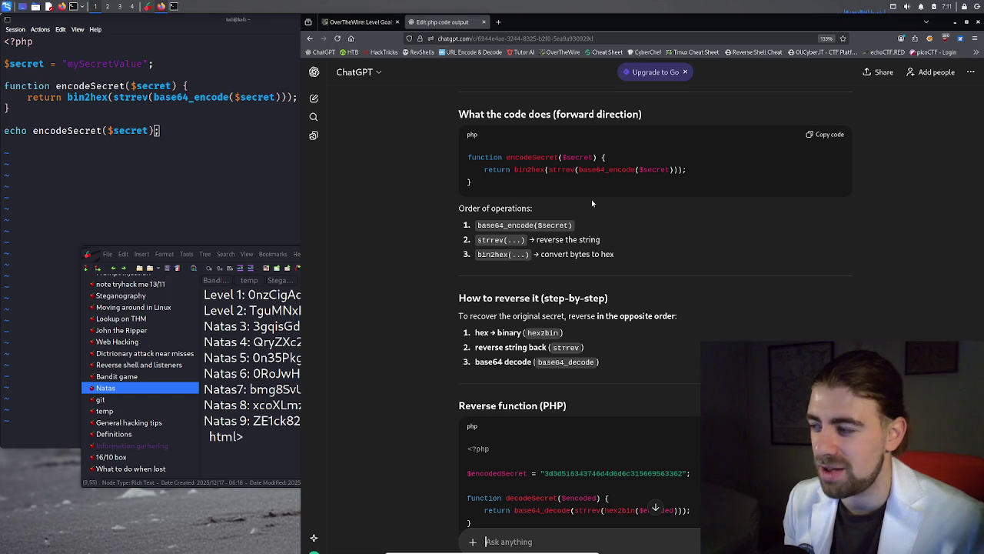
Drag the CherryTree notes window to the left edge, then check the OverTheWire tab and return to ChatGPT
left_click(286, 263)
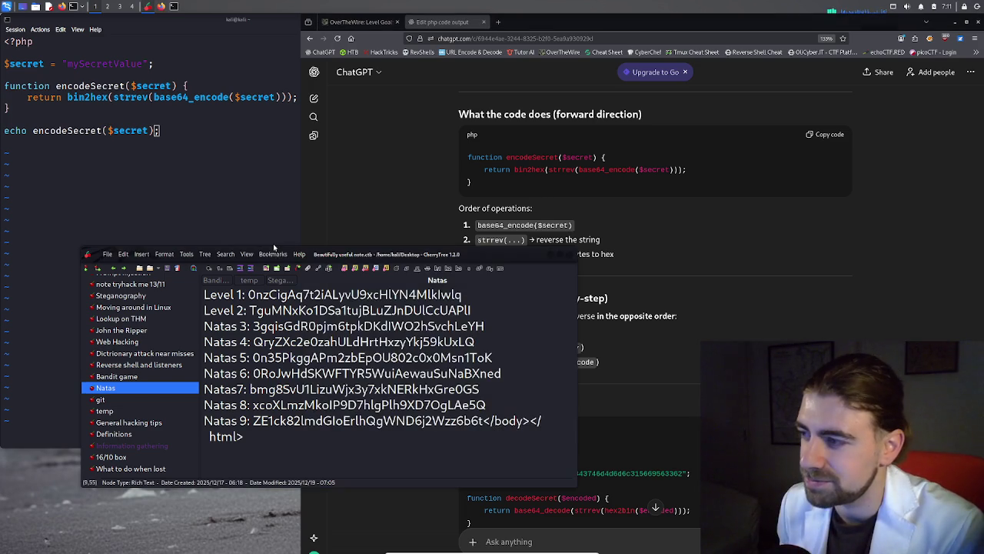
mouse_move(478, 256)
left_mouse_down()
mouse_move(428, 236)
mouse_move(397, 239)
left_mouse_up()
left_click(400, 221)
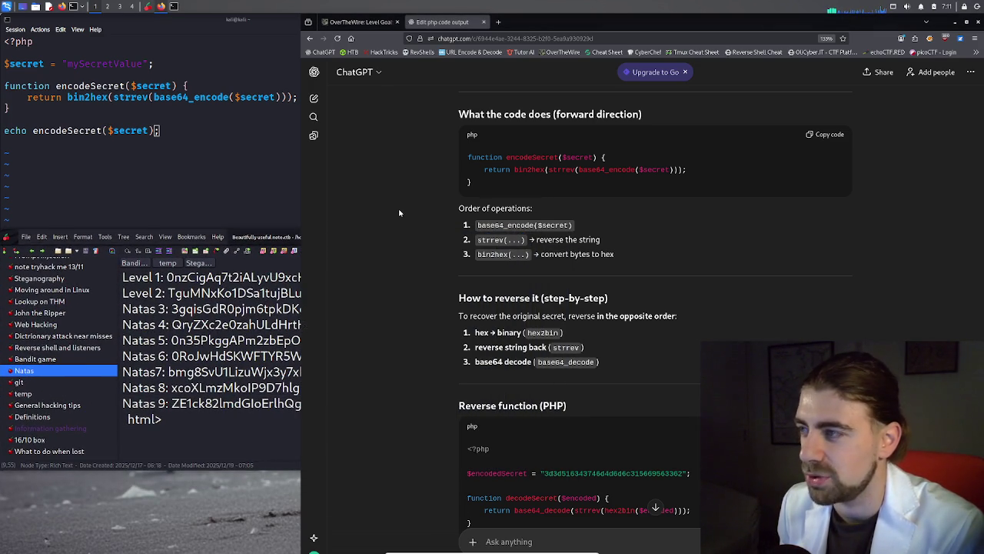
left_click(363, 23)
left_click(419, 22)
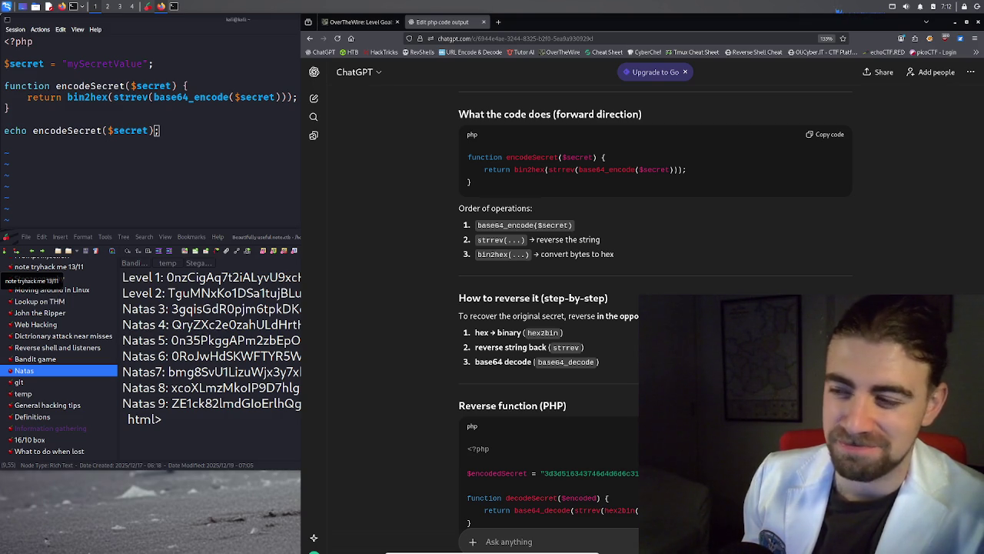
Delete the stray '</body></html>' tags trailing the Natas 9 password in CherryTree
left_click(197, 437)
left_click_drag(165, 419, 284, 403)
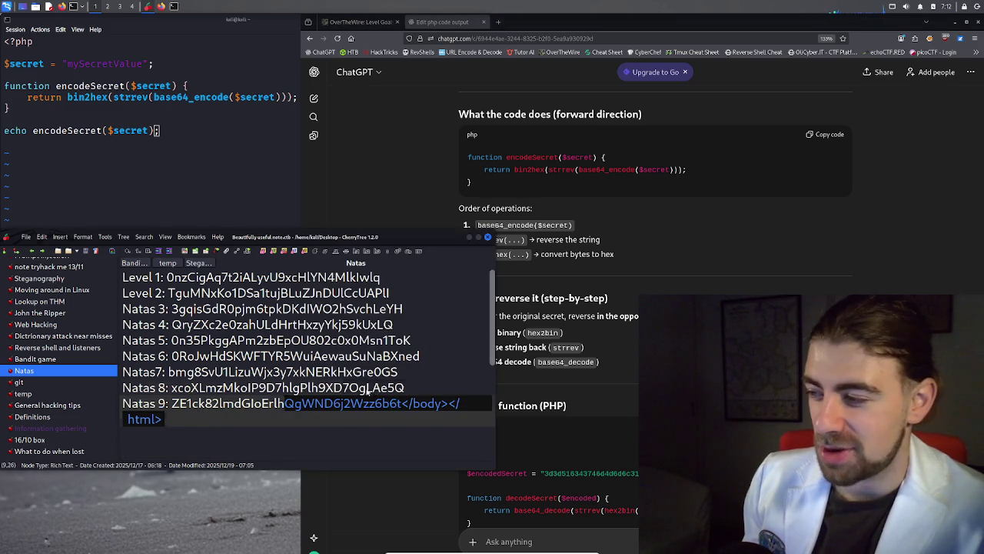
left_click(403, 403, "shift")
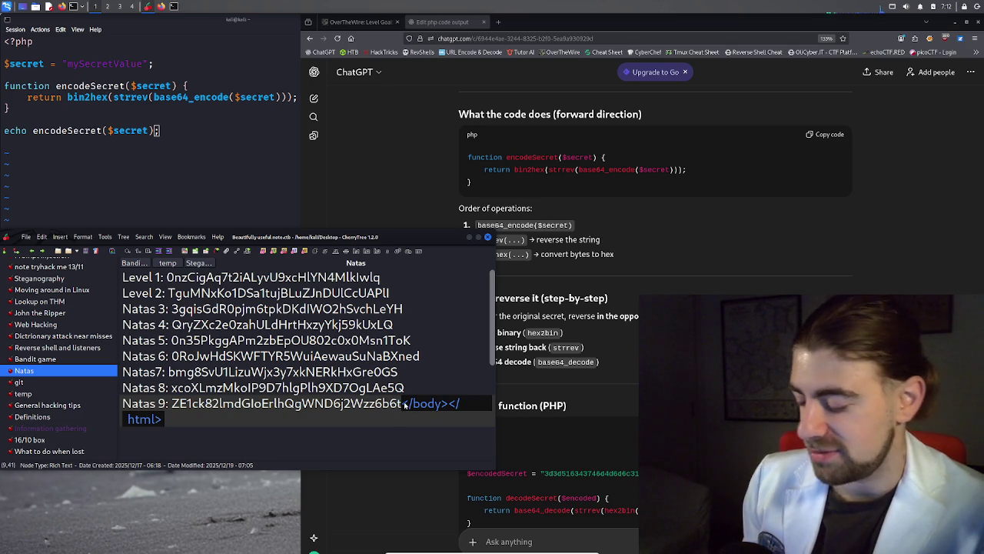
key("BackSpace")
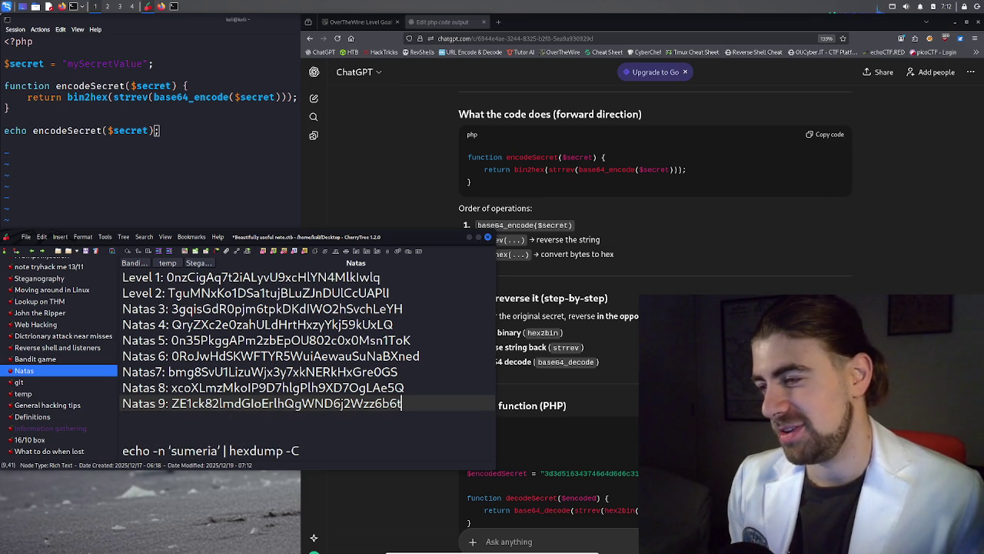
key("ctrl+shift+Left")
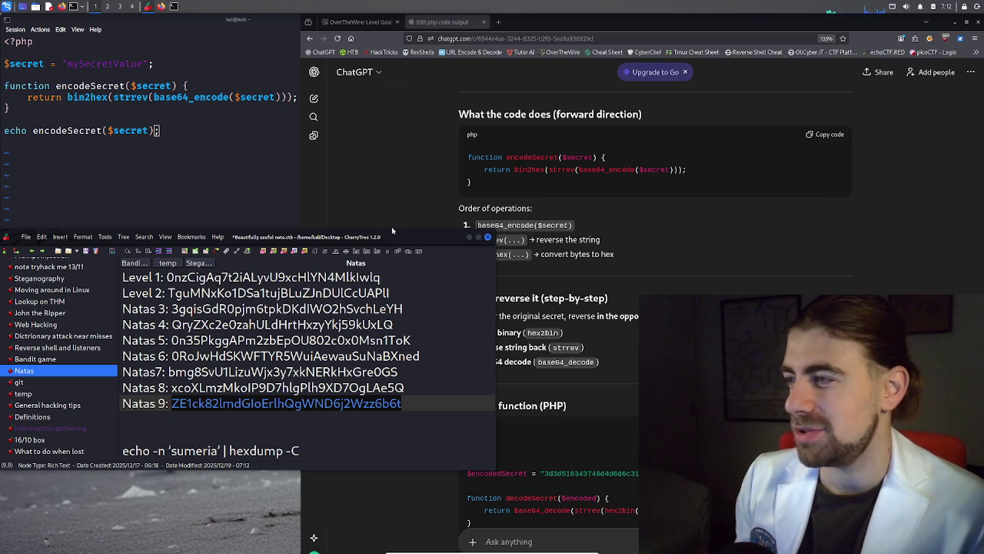
Move the notes window to the top, shrink it into a narrow column, and open a new Firefox tab
mouse_move(415, 238)
left_mouse_down()
mouse_move(424, 3)
mouse_move(415, 24)
left_mouse_up()
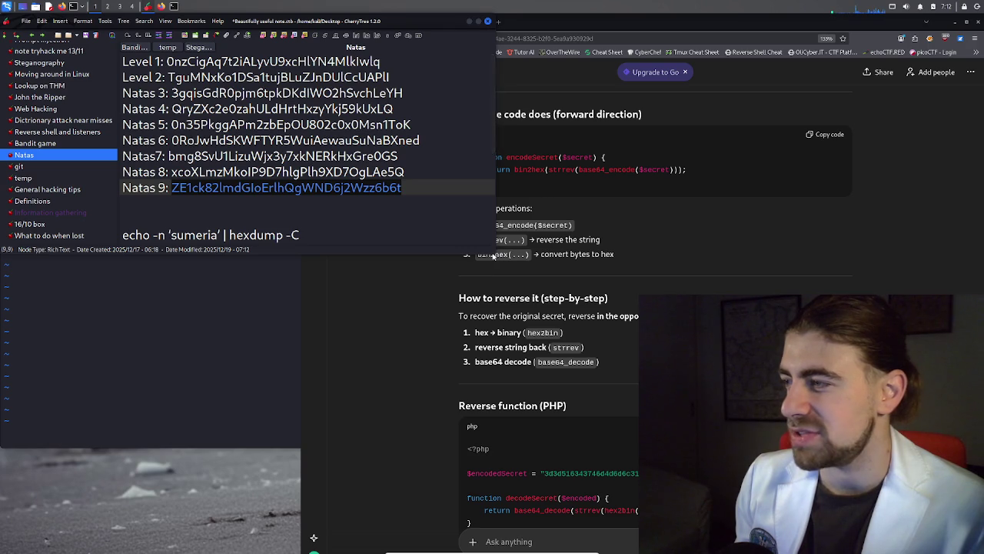
left_click_drag(497, 256, 294, 479)
scroll(267, 337, "down", 1)
scroll(267, 337, "down", 3)
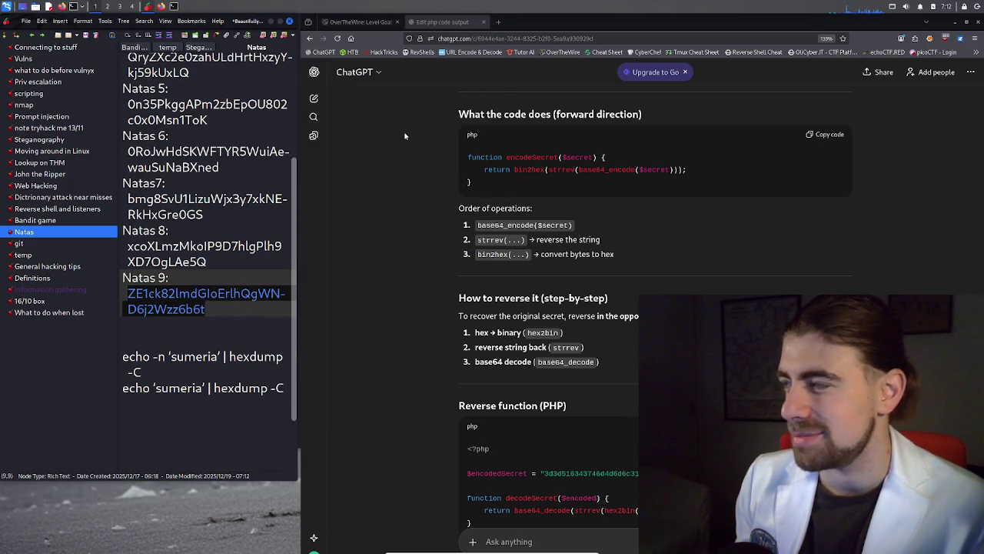
left_click(498, 22)
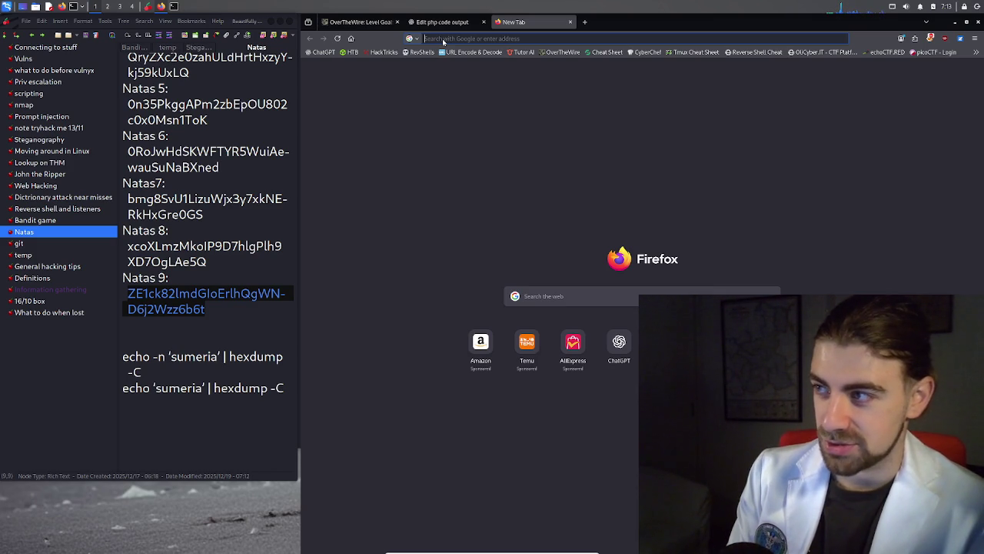
Load the natas9 level address, correcting the mistyped natas6 attempt
type("ne")
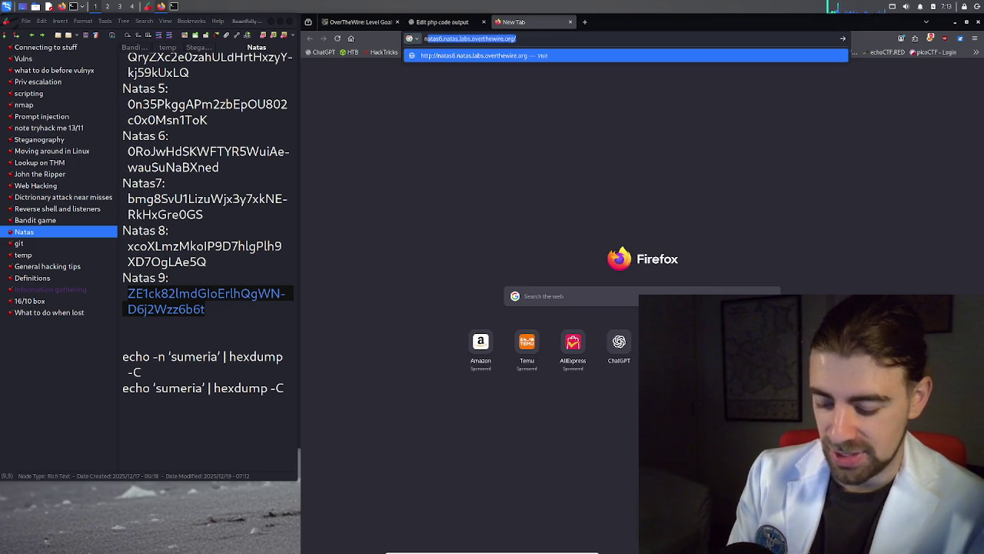
type("tas6")
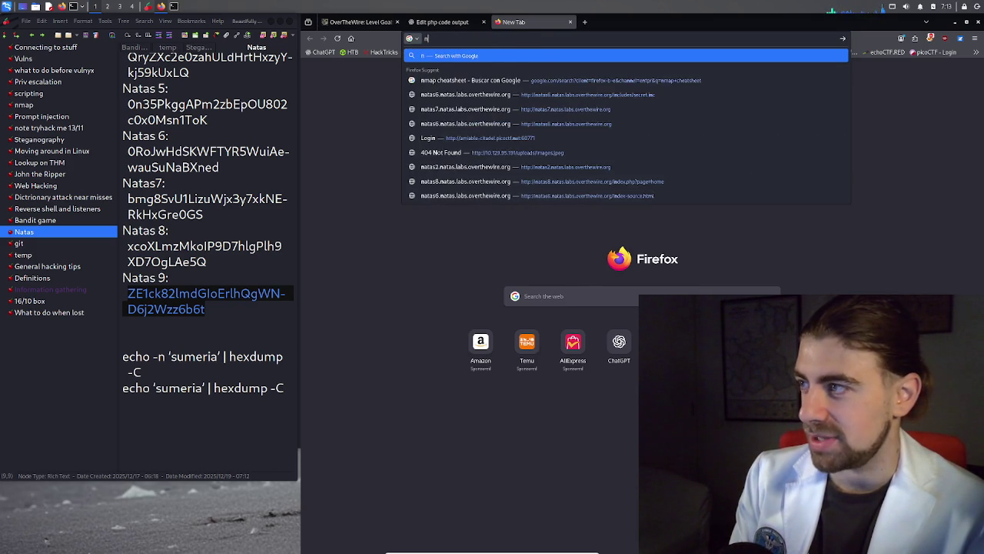
key("Return")
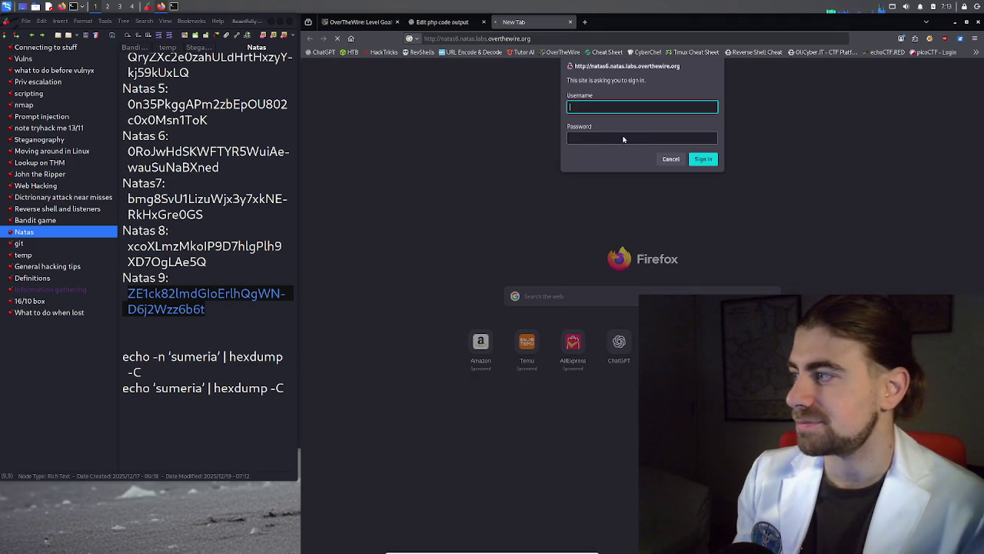
left_click(670, 159)
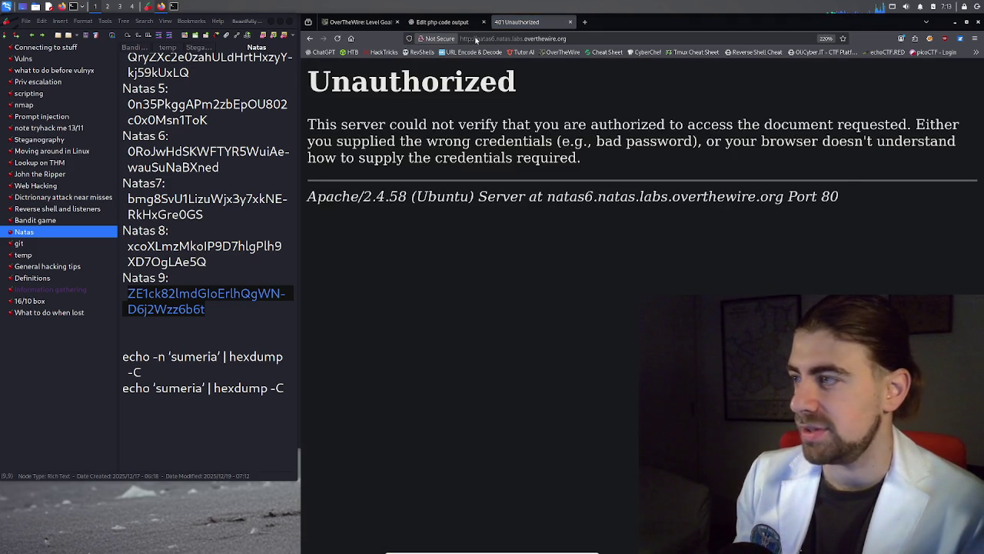
left_click(476, 40)
key("Escape")
left_click(495, 39)
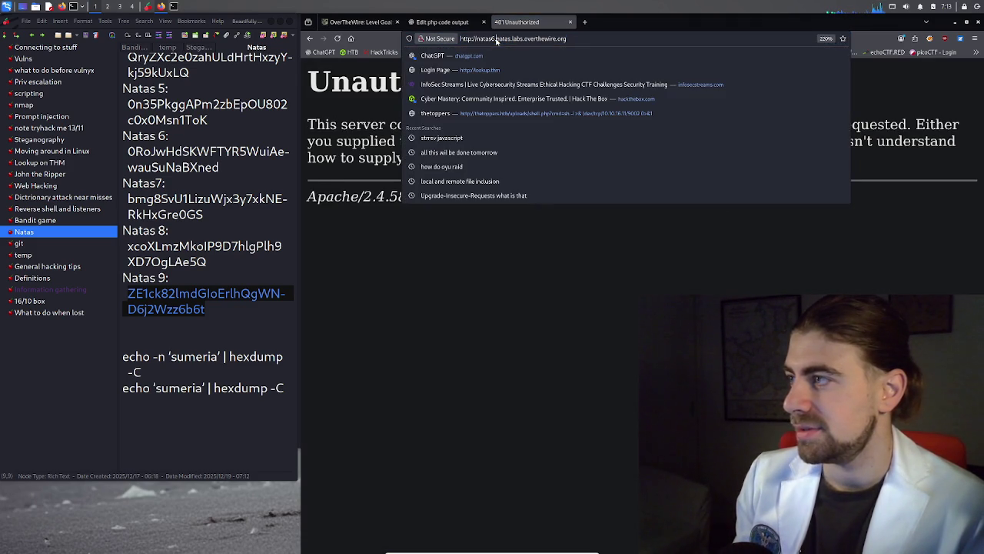
key("BackSpace")
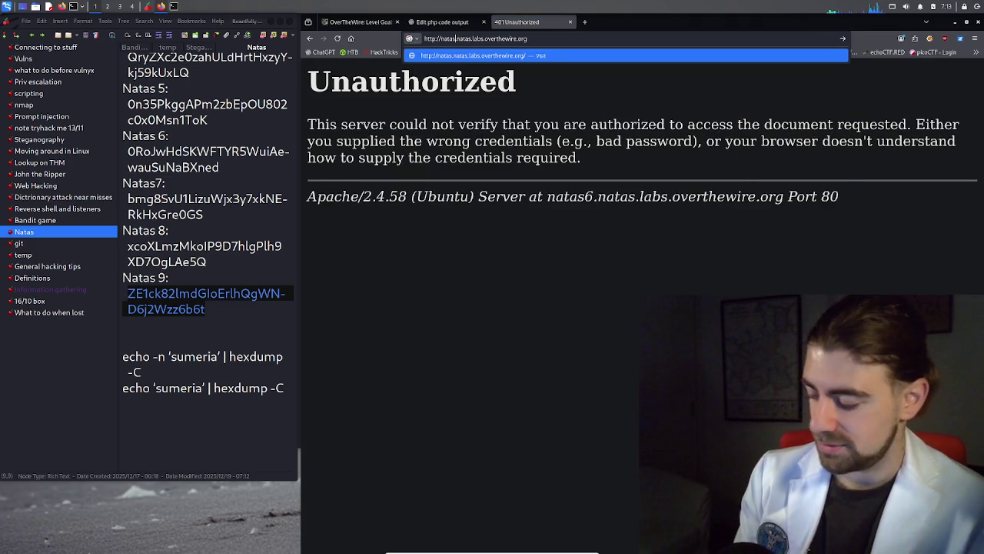
type("9")
key("Return")
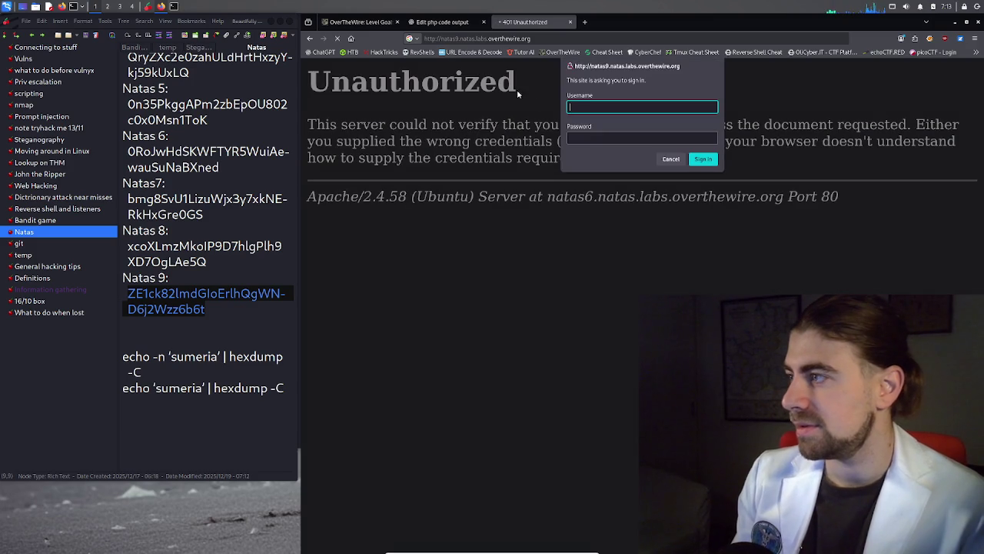
Sign in as natas9 using the pasted level password
left_click(583, 138)
key("ctrl+v")
left_click(590, 113)
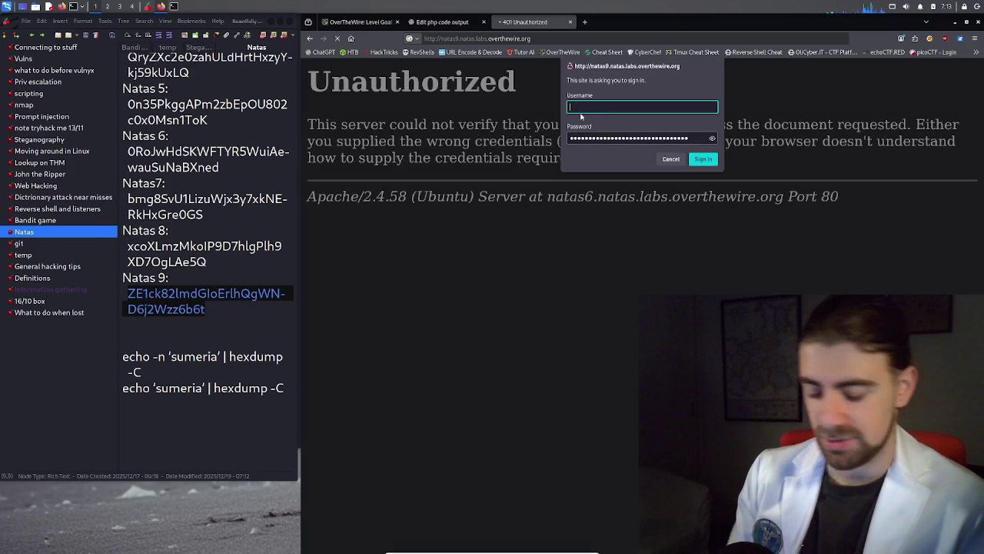
type("natas9")
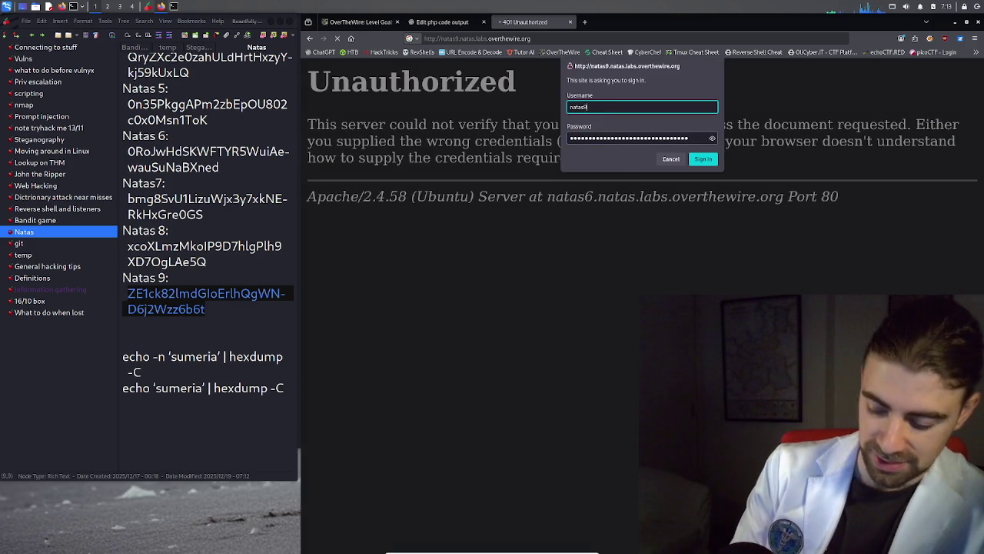
key("Return")
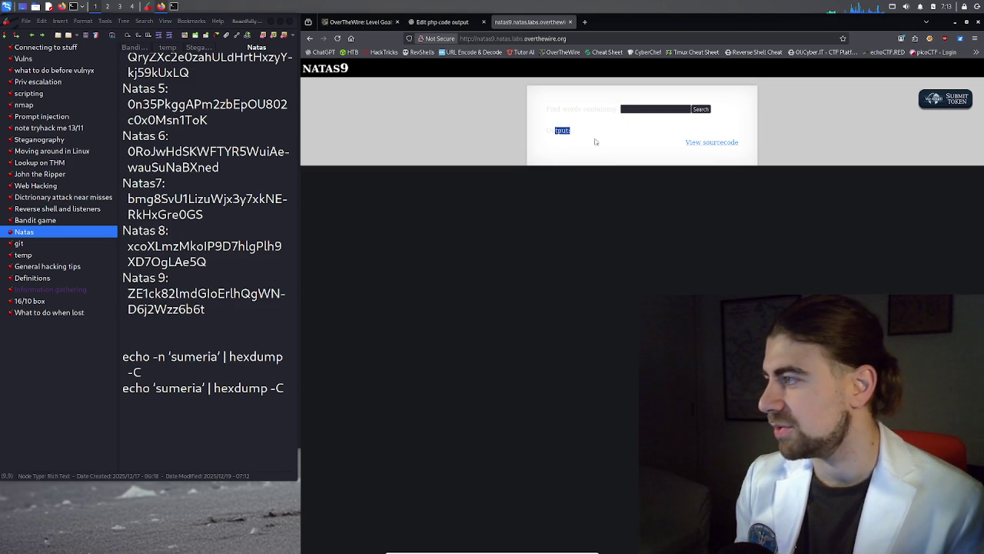
middle_click(712, 142)
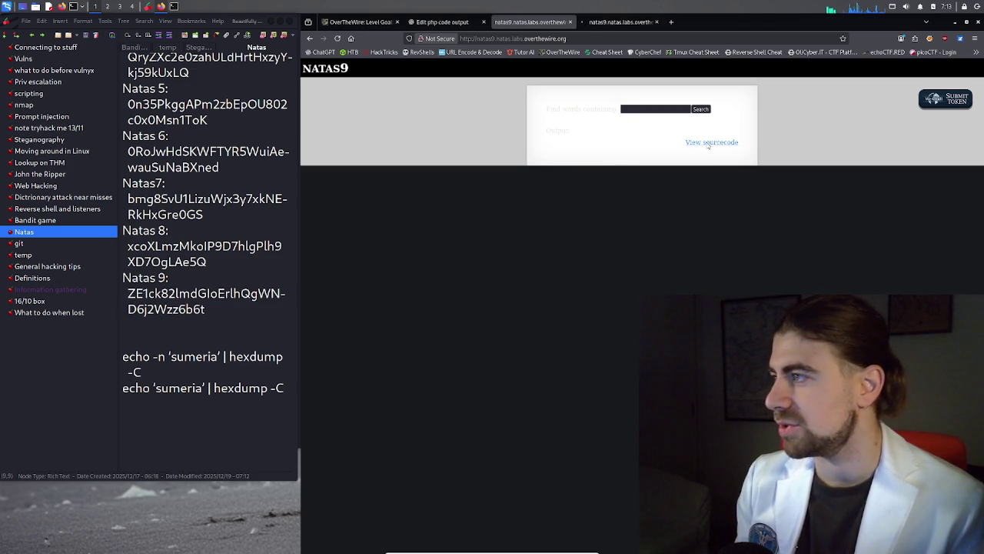
left_click(615, 22)
scroll(480, 272, "up", 3)
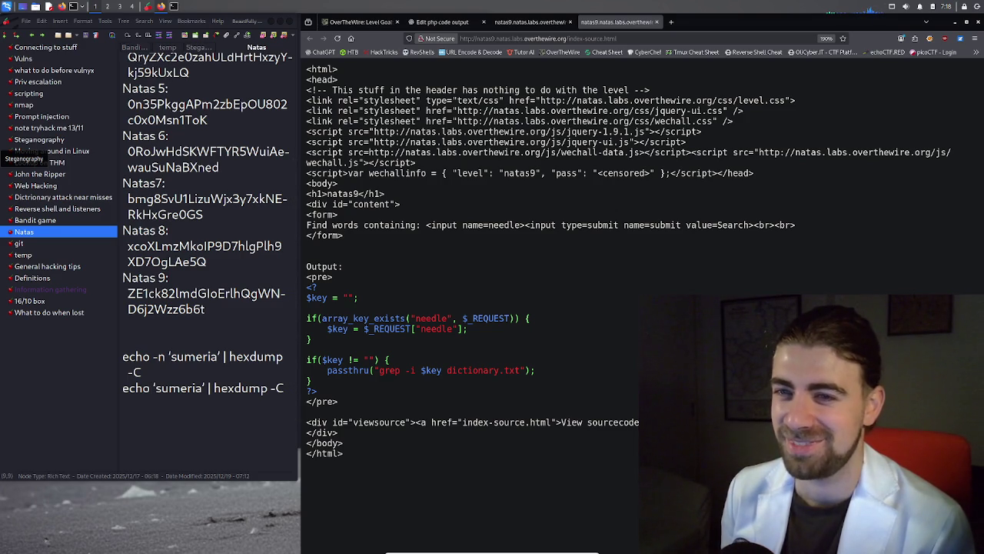
double_click(482, 241)
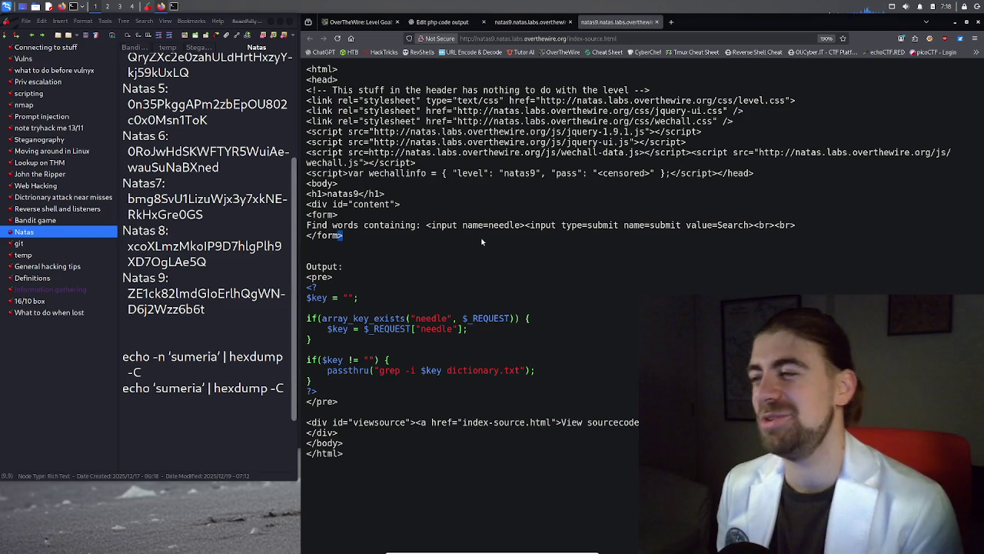
triple_click(470, 225)
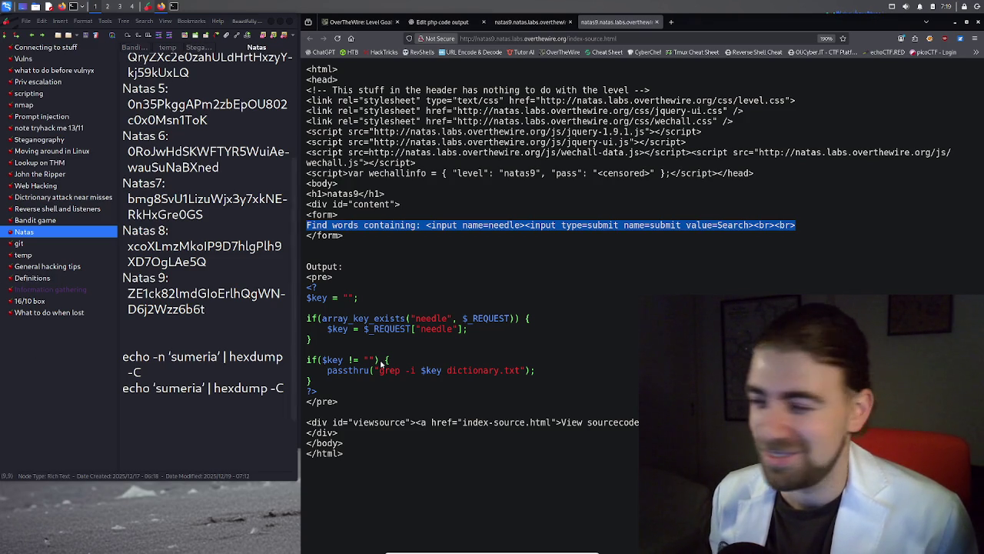
left_click(350, 450)
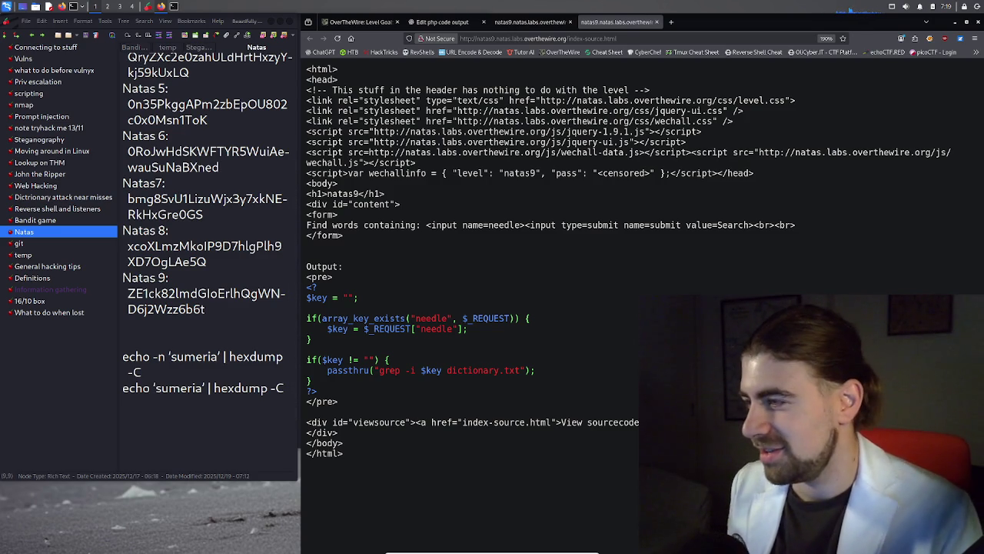
double_click(359, 320)
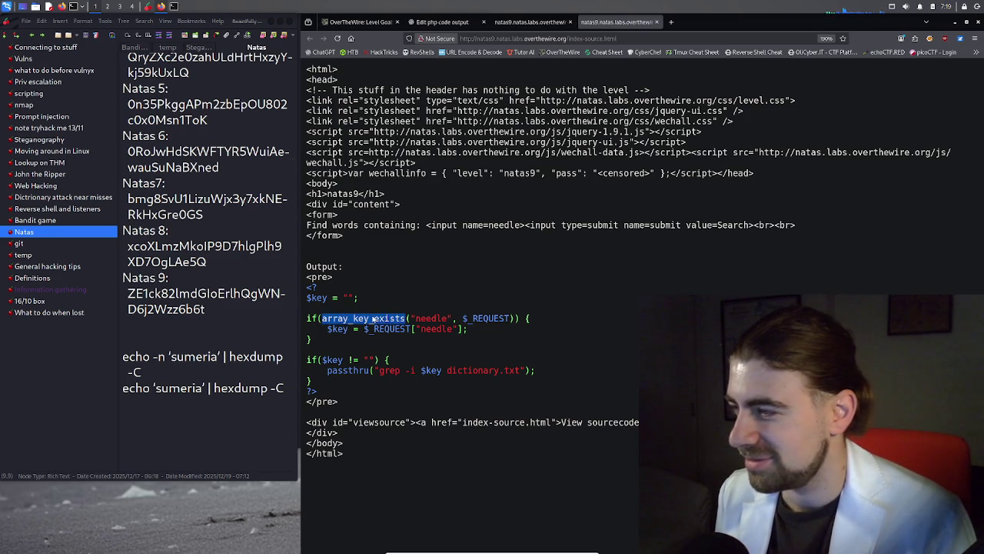
left_click(369, 304)
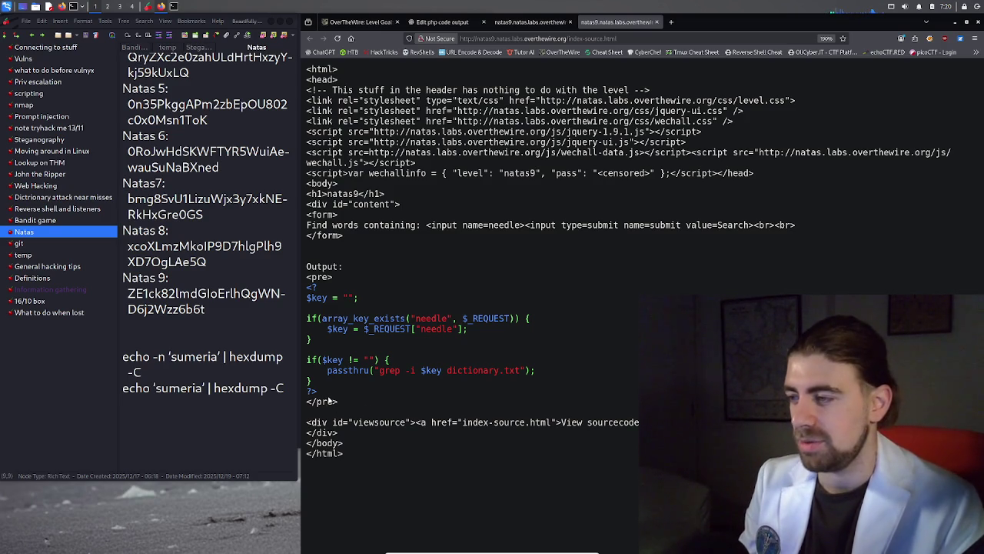
Copy the natas9 PHP block and draft 'Explaiun to me this code very simplyline by line' in ChatGPT
mouse_move(317, 392)
left_mouse_down()
mouse_move(308, 387)
mouse_move(306, 292)
left_mouse_up()
key("ctrl+c")
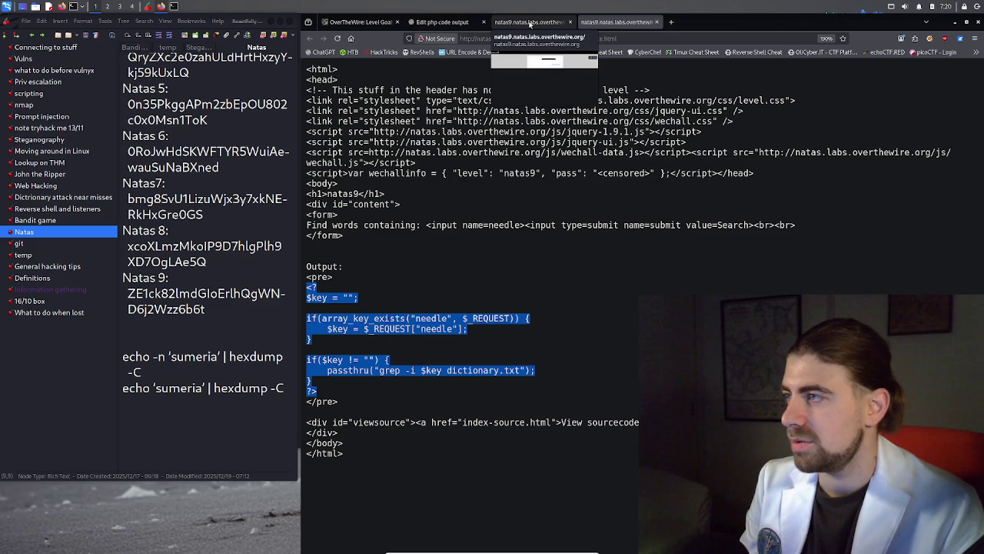
left_click(442, 23)
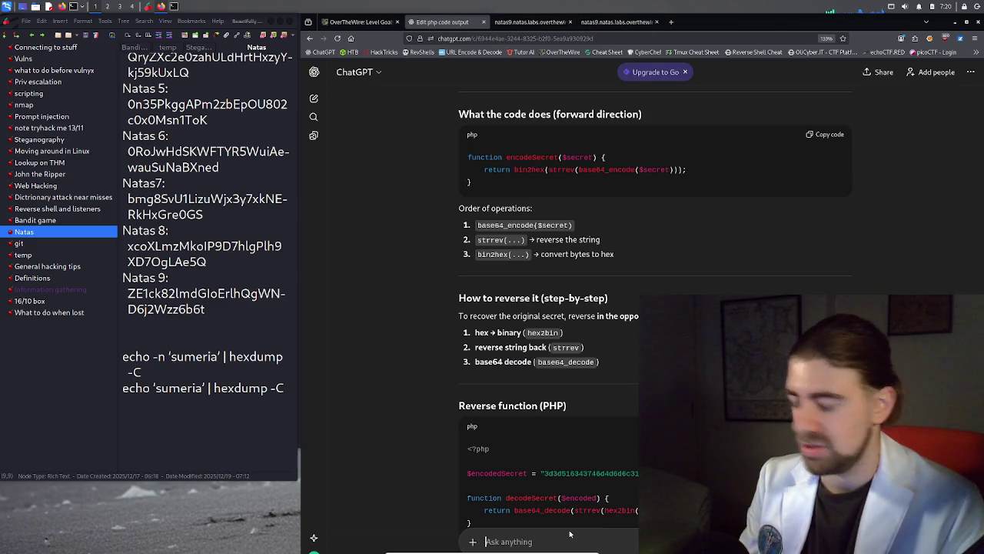
type("Explaiun to m")
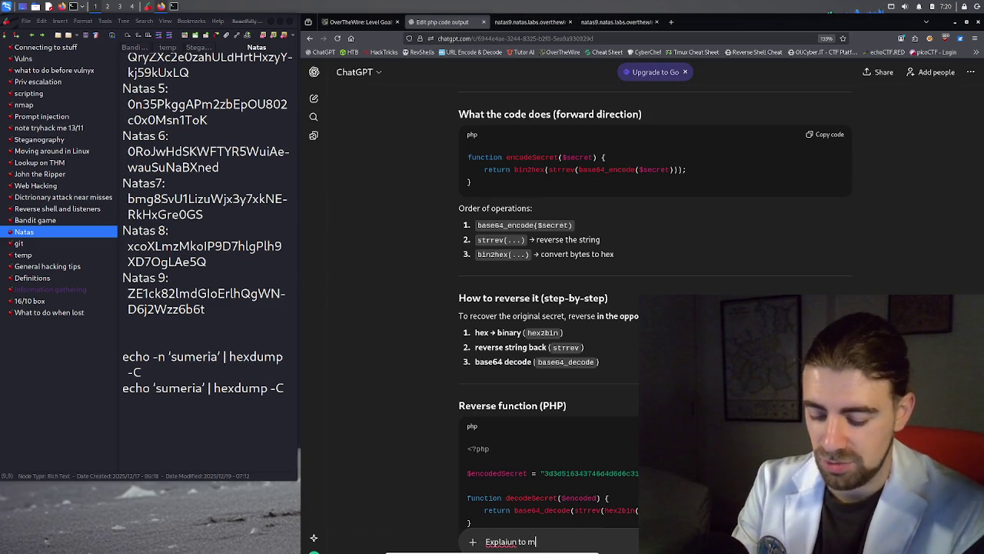
type("e this code ")
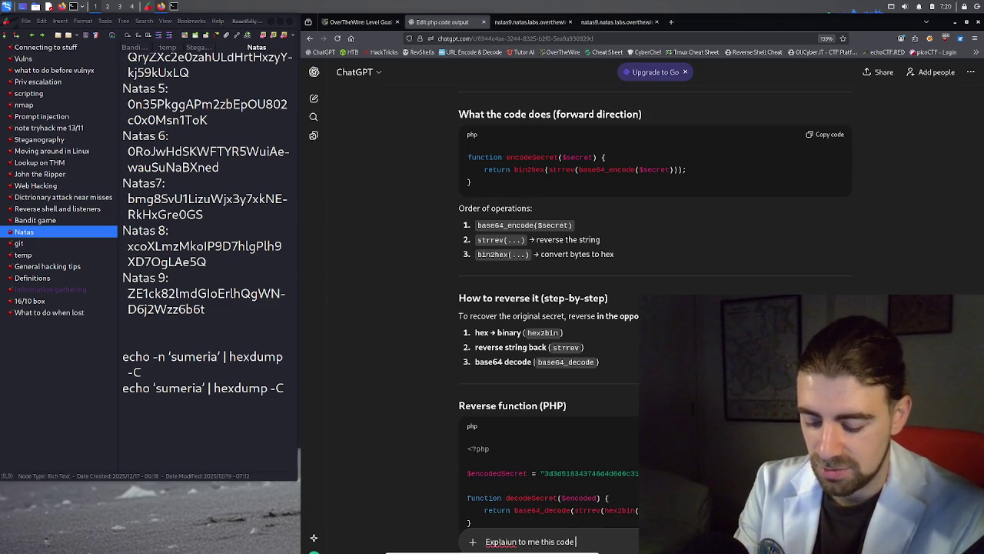
type("very simply")
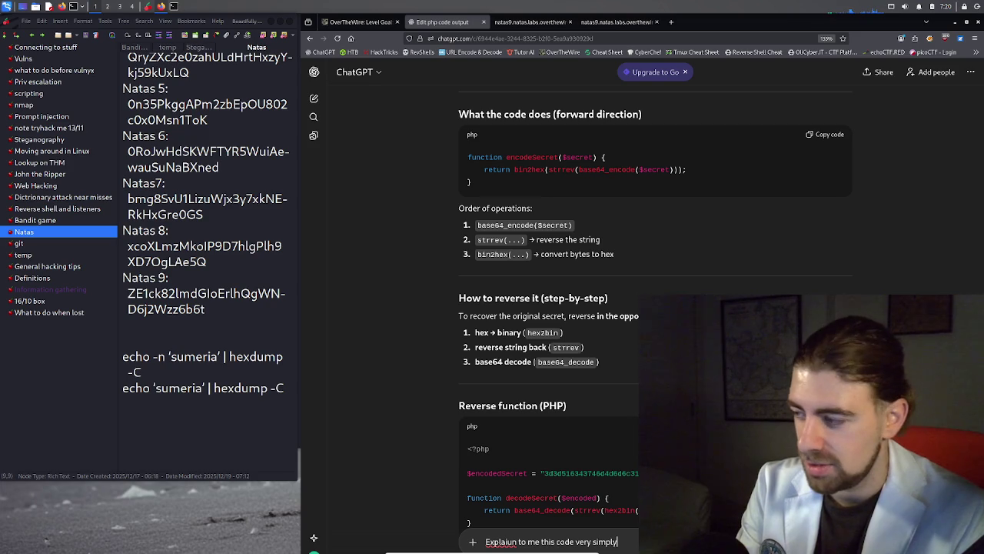
type(" line b")
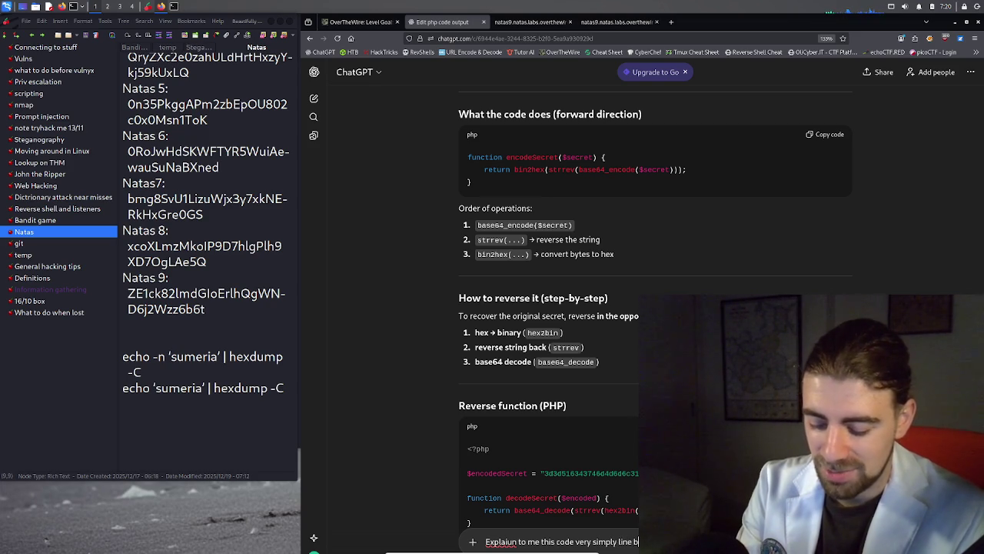
type("y line")
key("shift+Return")
Paste the natas9 PHP code into the message and send it to ChatGPT
key("ctrl+v")
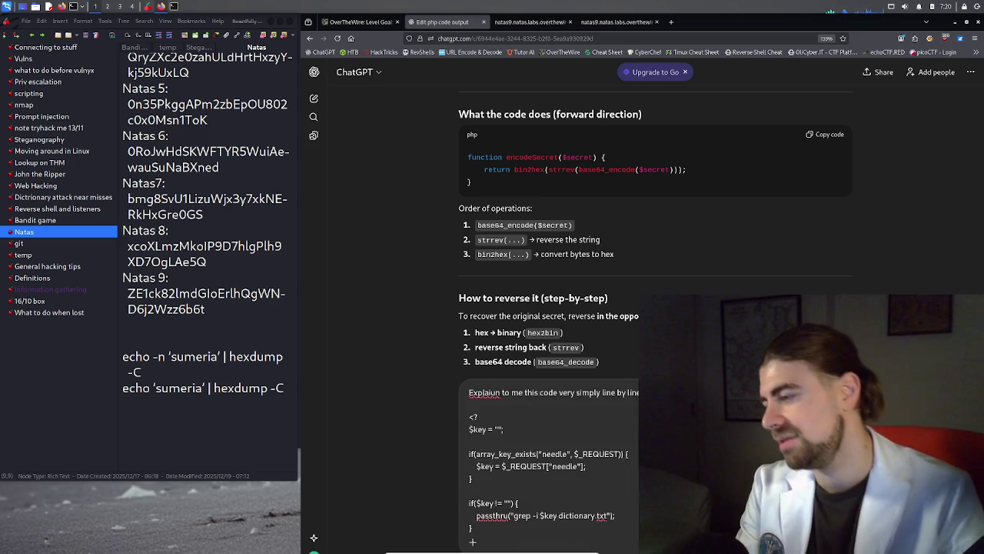
key("Return")
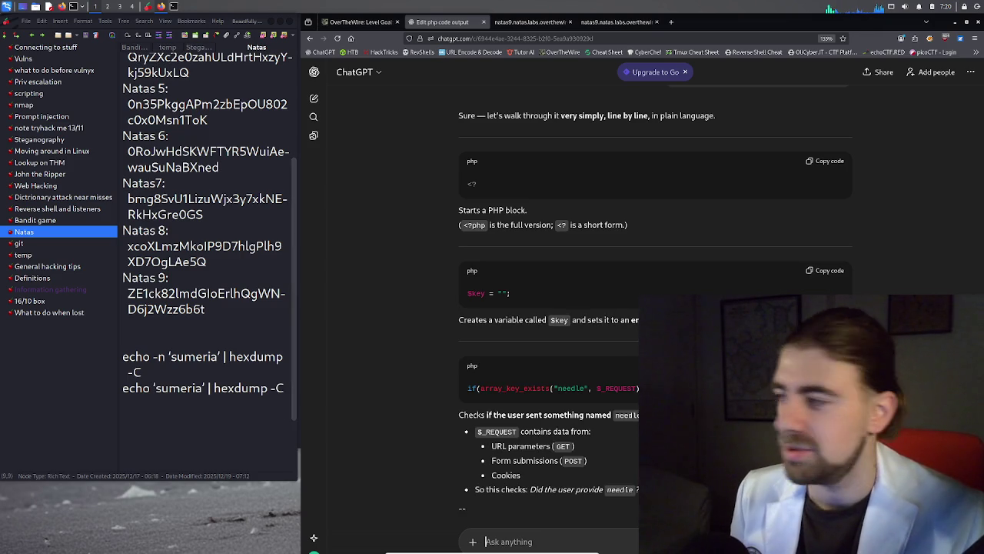
scroll(599, 358, "down", 5)
scroll(592, 365, "up", 6)
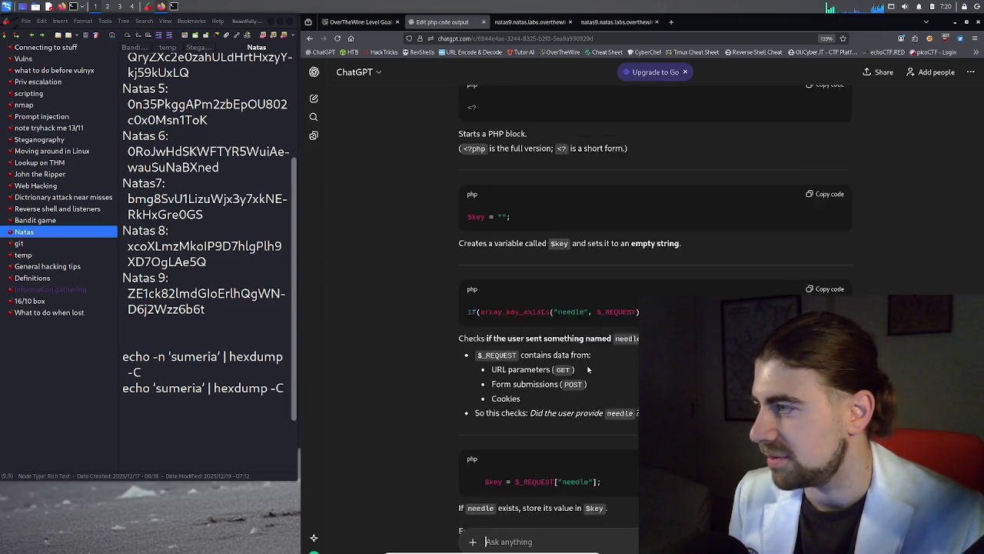
scroll(584, 363, "down", 1)
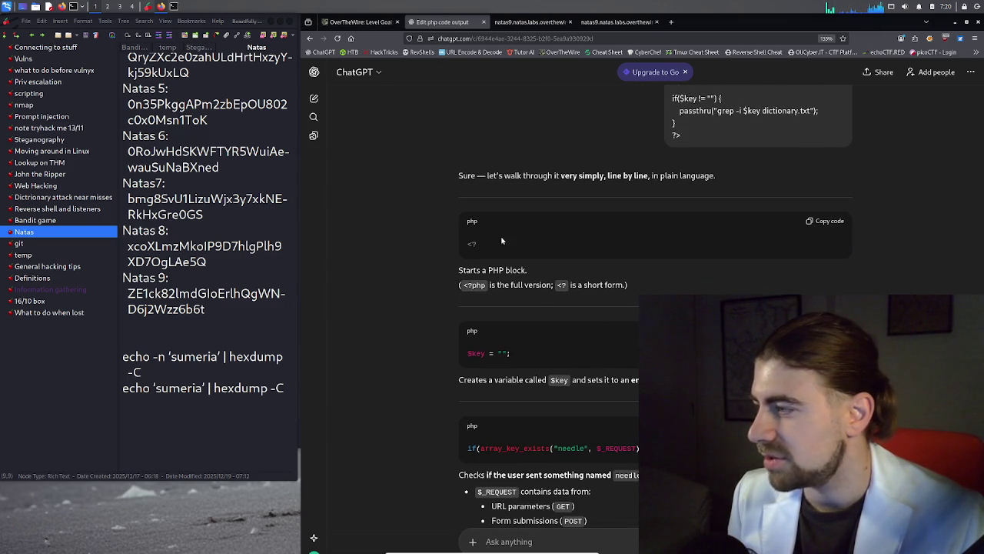
scroll(542, 346, "down", 1)
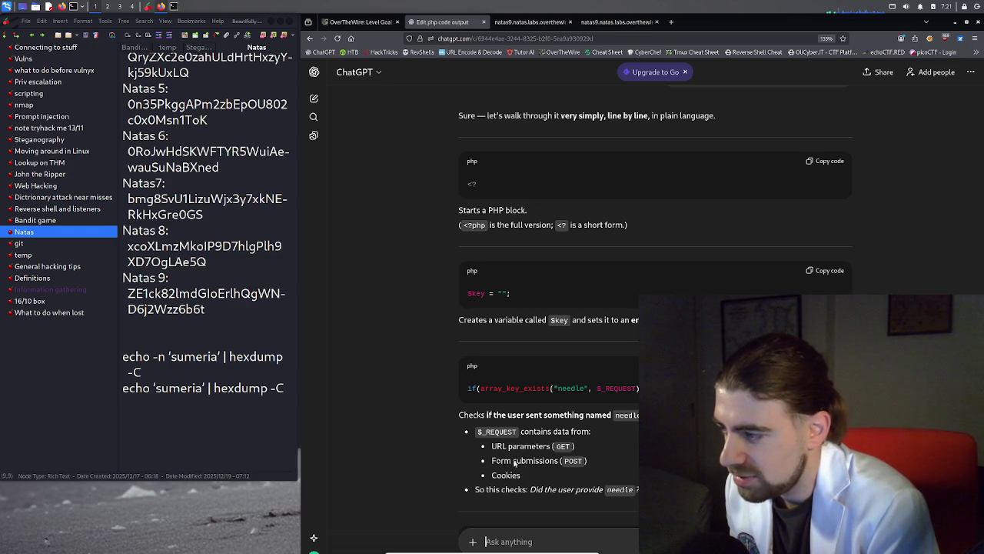
Read down through ChatGPT's line-by-line breakdown, then return to the natas9 search page
scroll(500, 475, "down", 1)
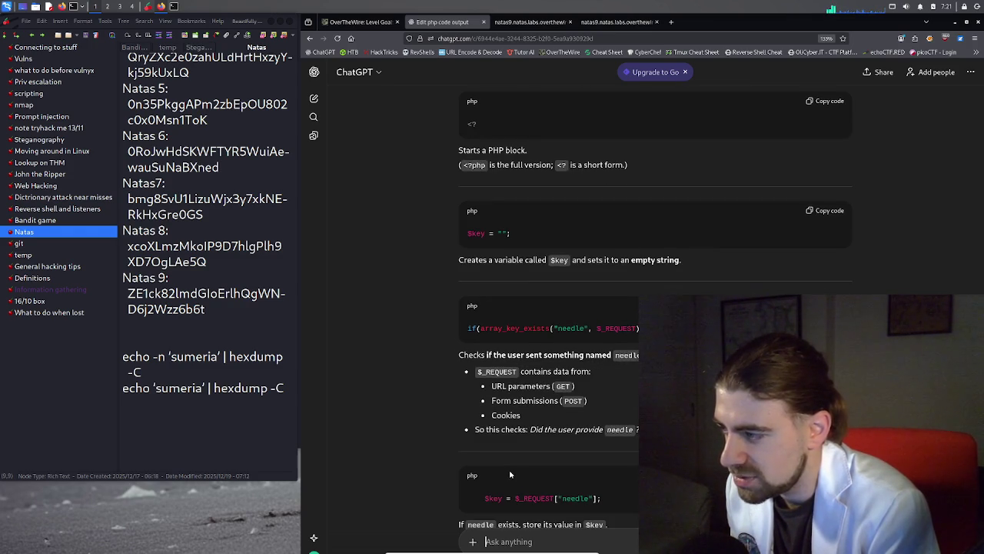
scroll(516, 465, "down", 1)
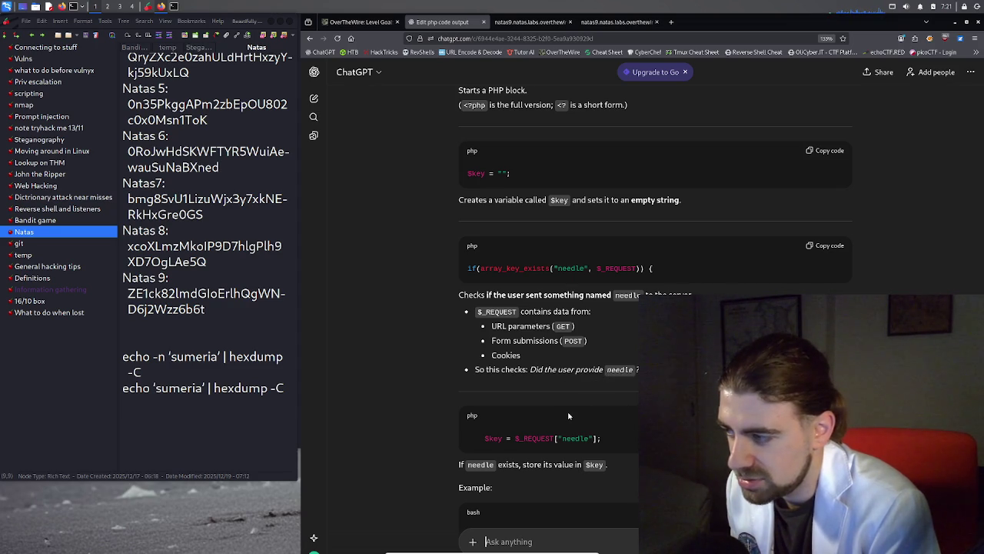
scroll(569, 416, "down", 1)
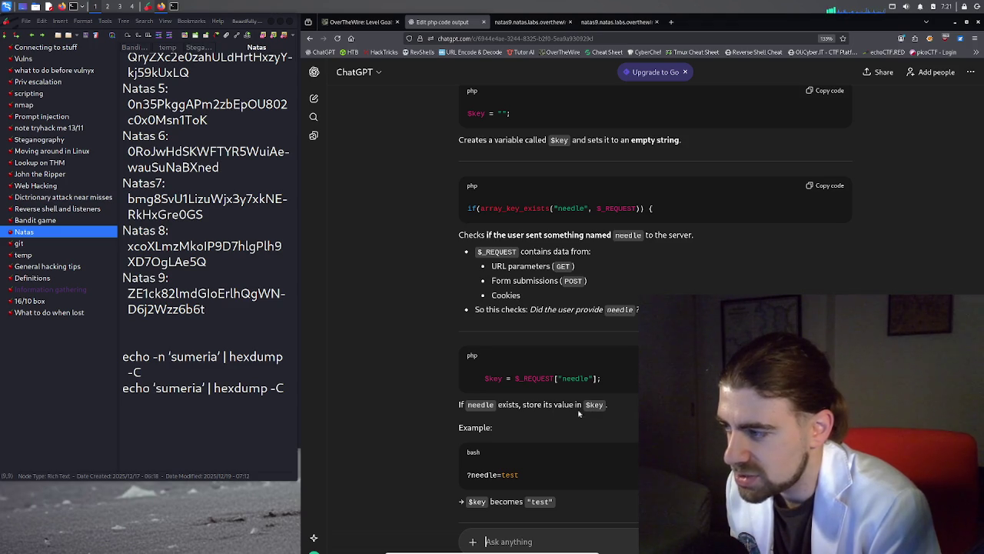
scroll(594, 409, "down", 1)
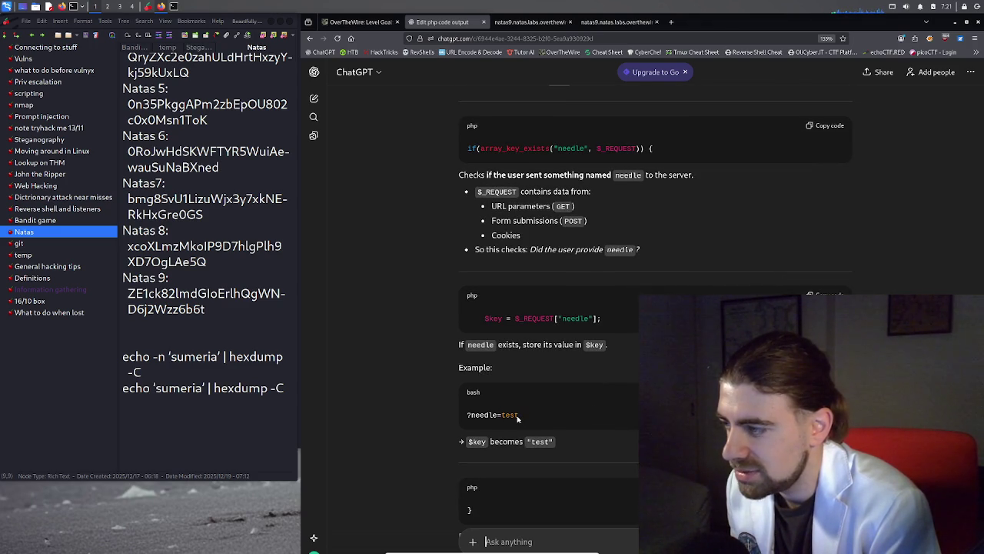
scroll(517, 417, "down", 1)
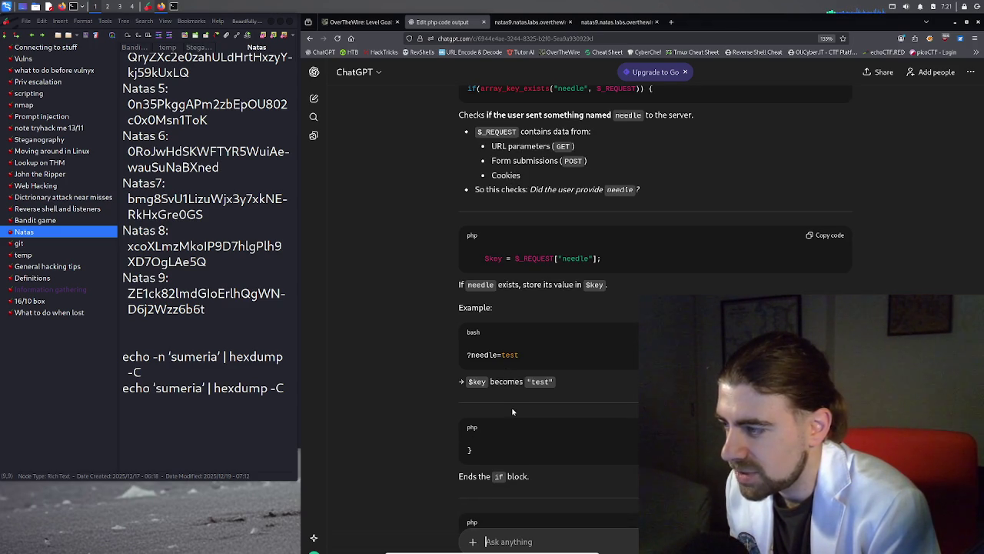
scroll(513, 412, "down", 2)
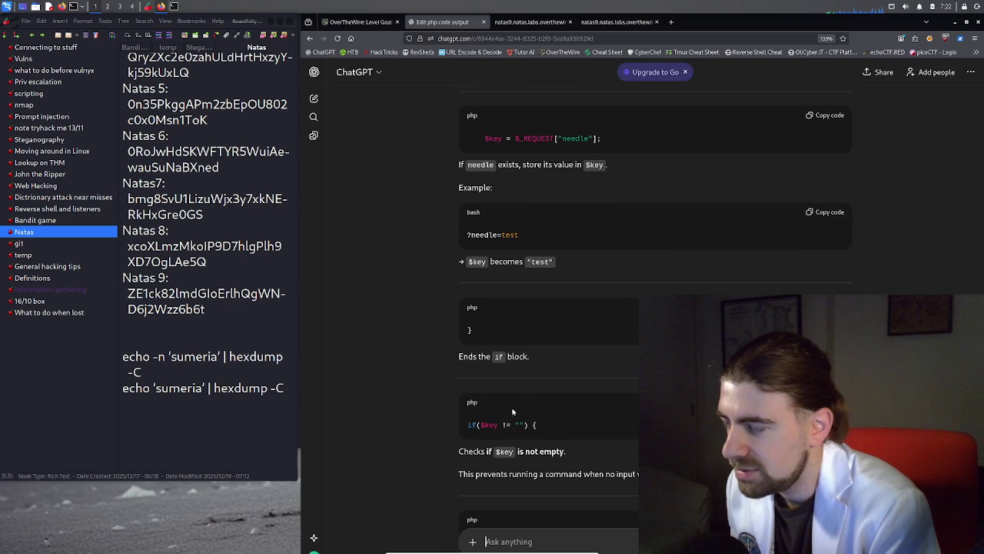
left_click(538, 22)
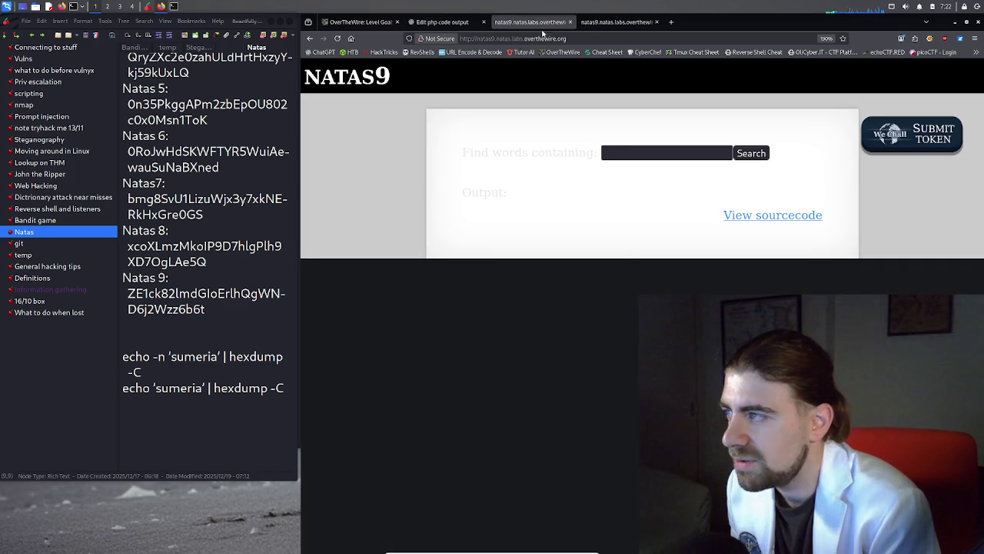
Glance over the natas9 PHP source, then go back to the ChatGPT explanation
left_click(615, 22)
left_click(444, 359)
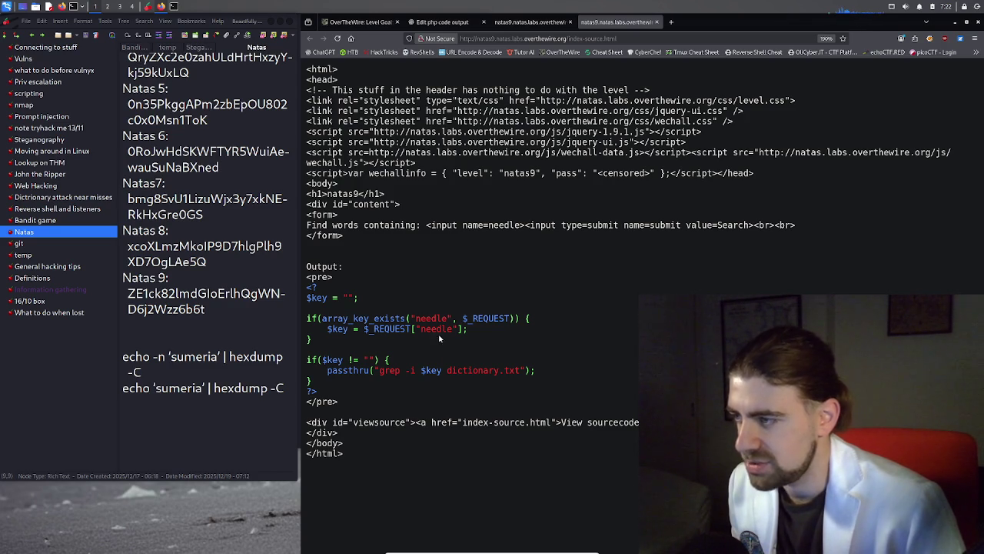
left_click(447, 20)
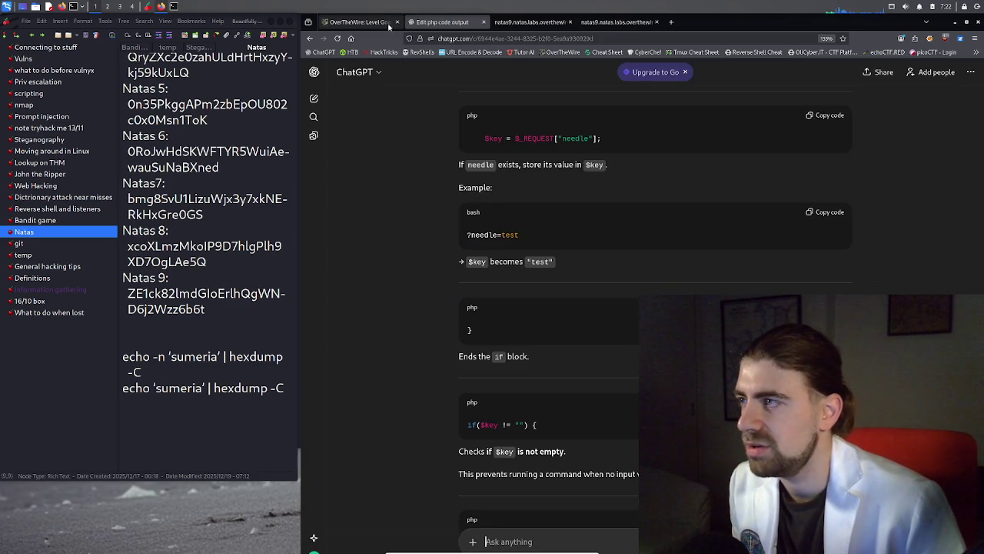
Search the natas9 find-words form for 'needle'
left_click(533, 21)
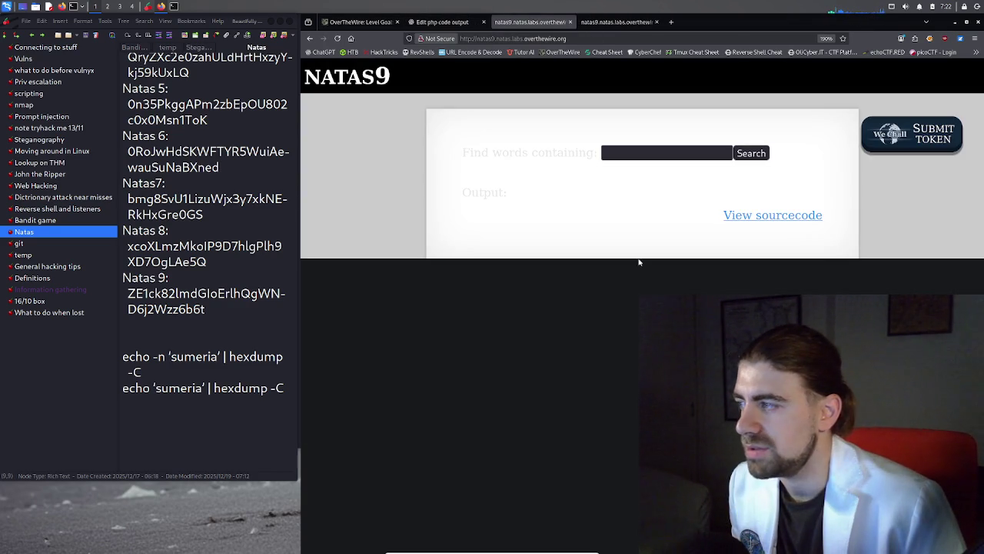
right_click(582, 200)
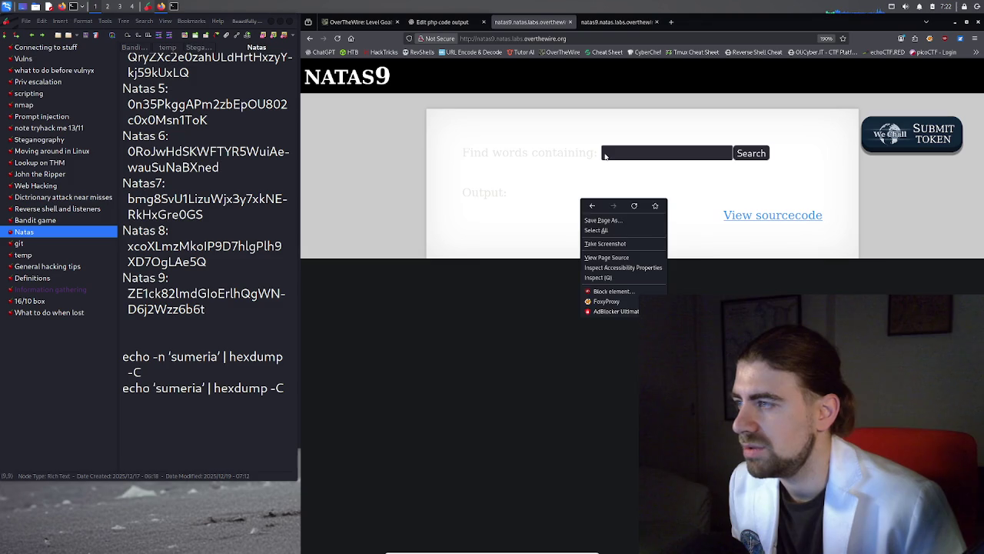
left_click(615, 154)
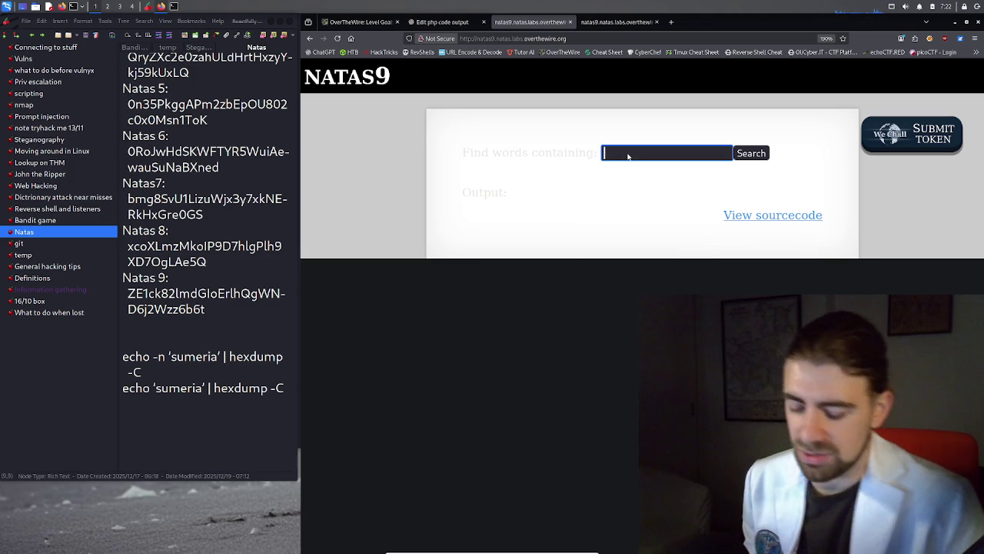
type("needle")
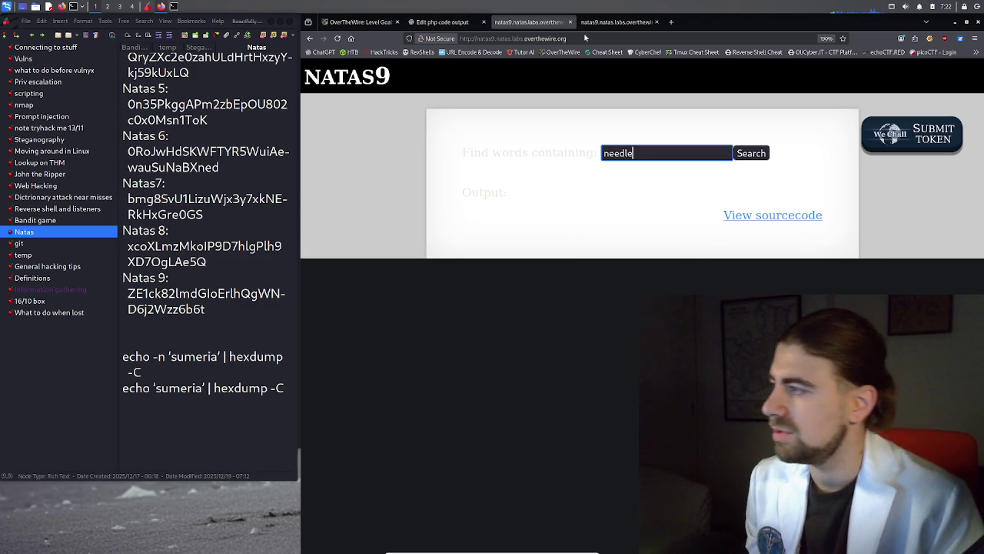
left_click(764, 154)
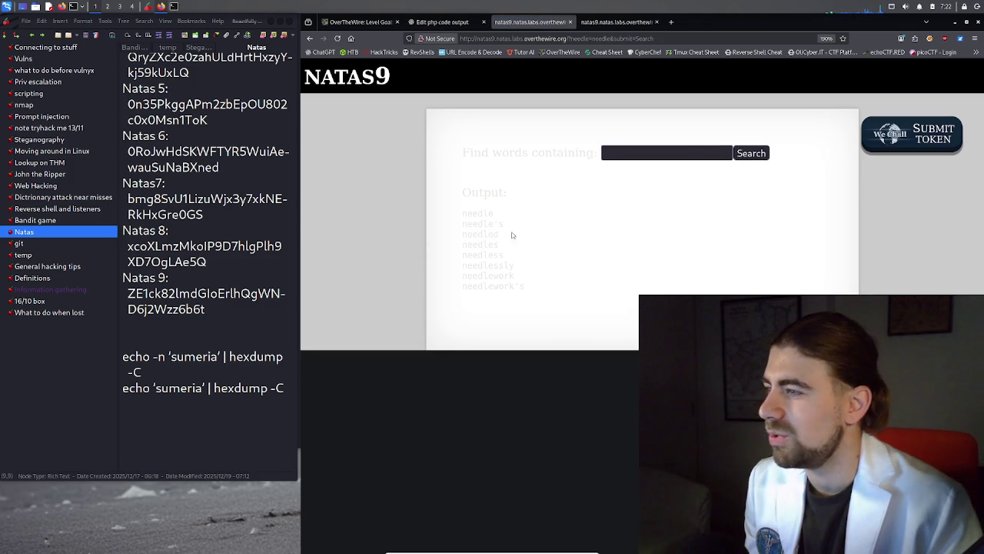
Highlight dictionary.txt in the source's grep command, then return to the ChatGPT explanation
left_click(619, 21)
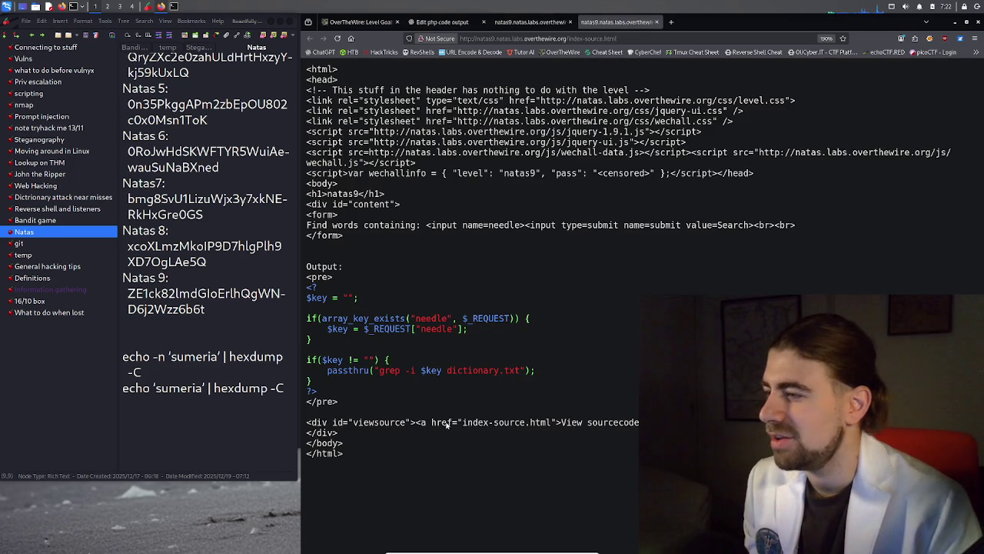
left_click_drag(445, 374, 496, 373)
left_click(494, 378)
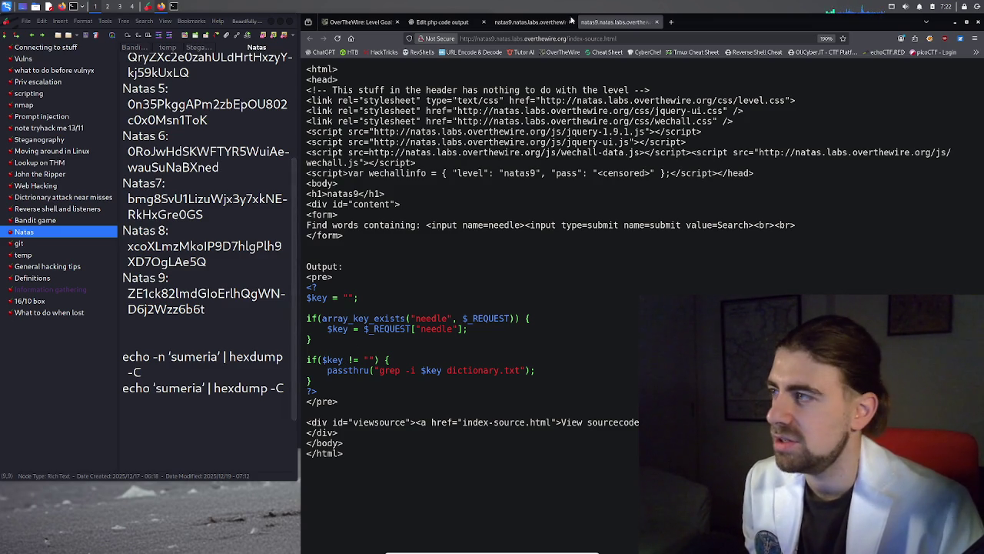
left_click(440, 21)
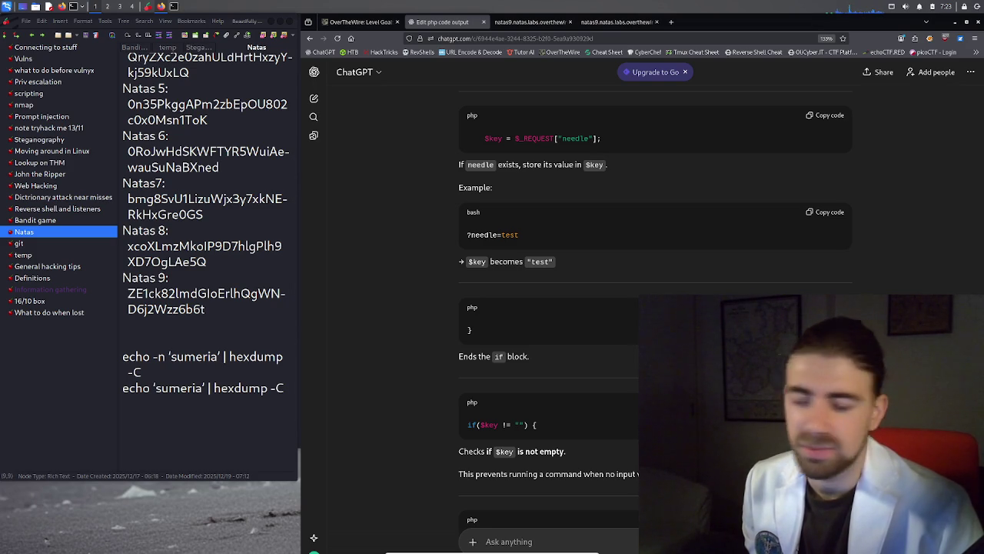
Return from the ChatGPT explanation to the natas9 index-source page
left_click(614, 23)
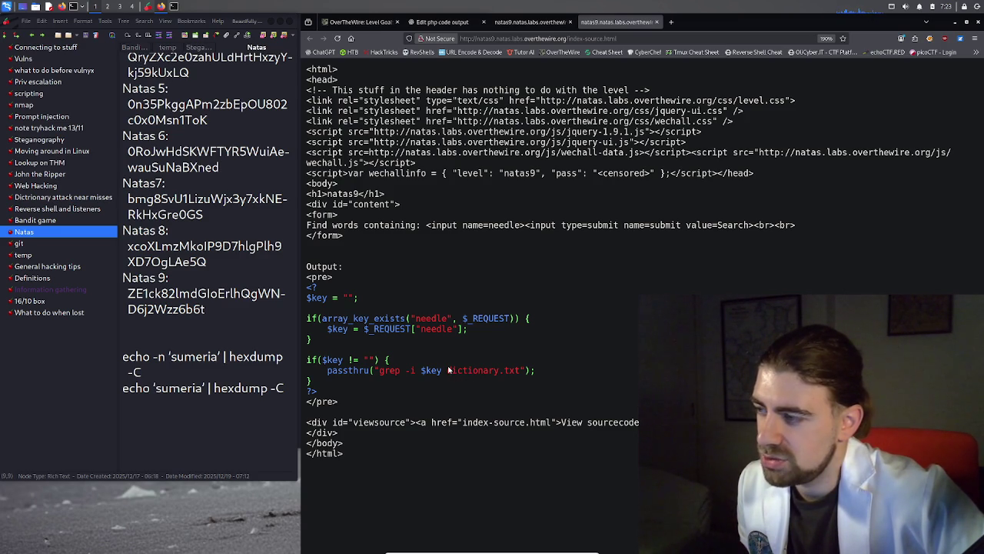
Highlight dictionary.txt and the 'needle' parameter in the natas9 source, then return to the search results
mouse_move(448, 370)
left_mouse_down()
mouse_move(530, 371)
mouse_move(519, 371)
left_mouse_up()
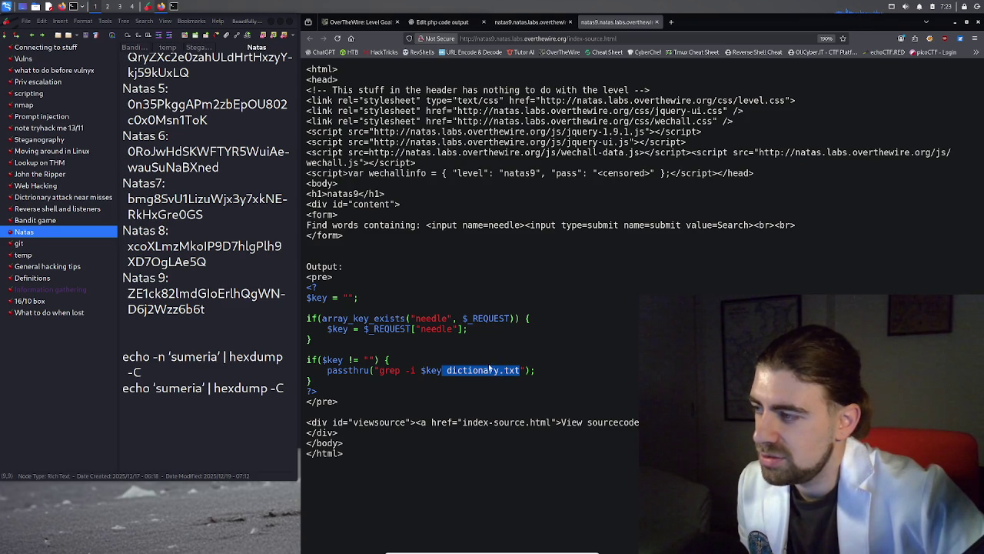
left_click(482, 371)
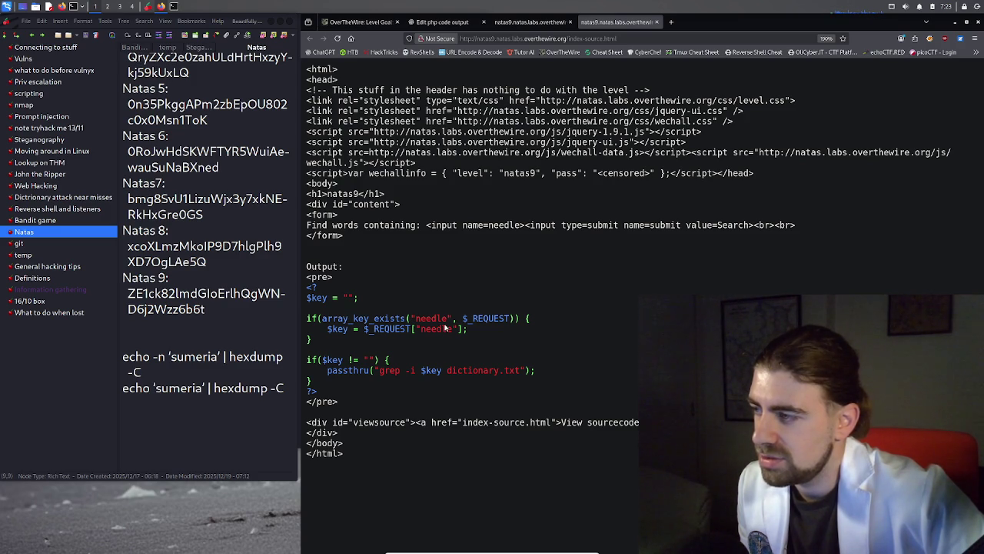
triple_click(445, 323)
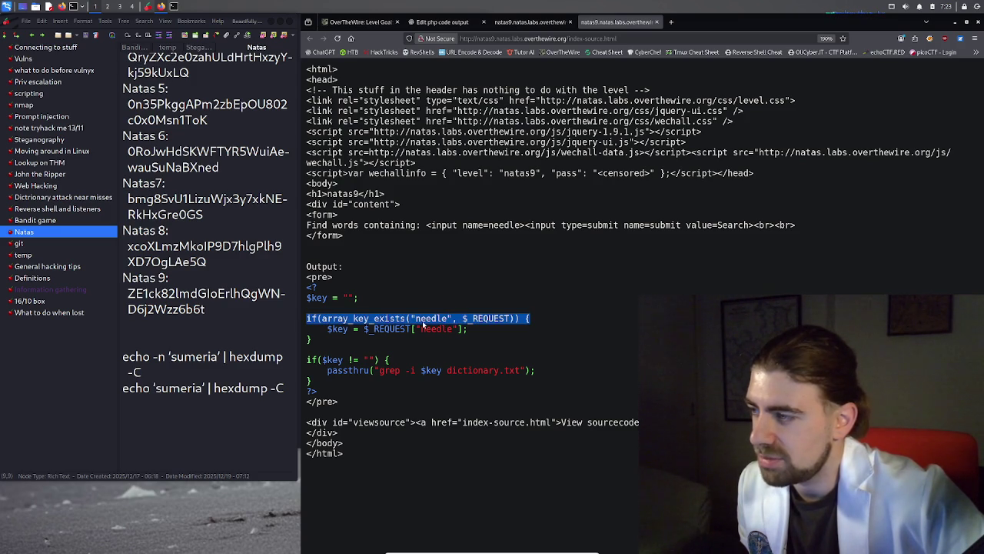
double_click(423, 323)
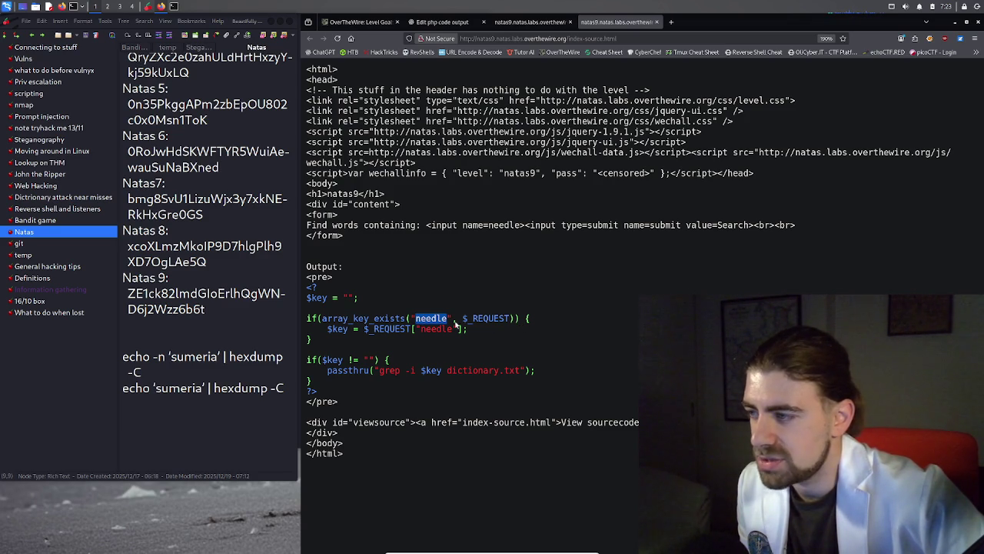
left_click(444, 324)
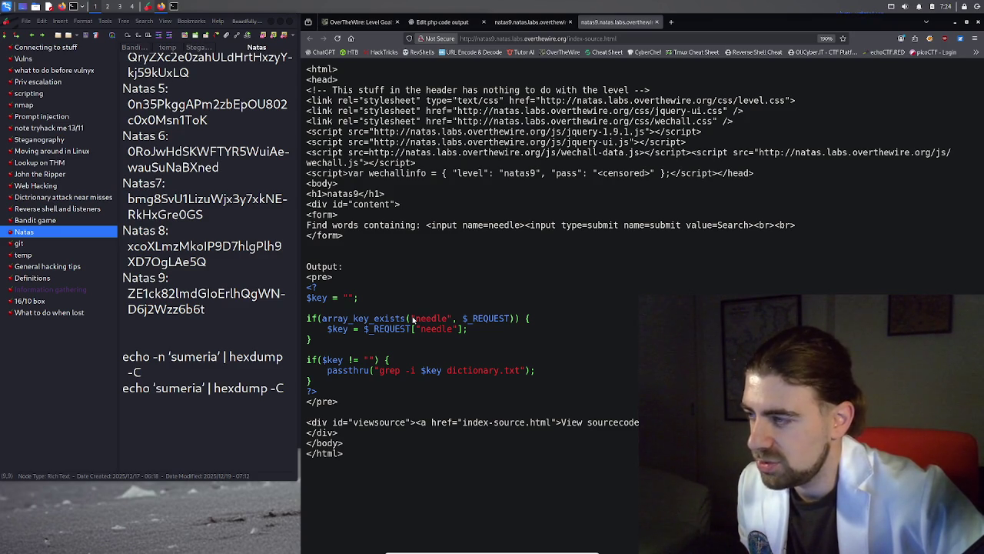
left_click_drag(412, 319, 449, 320)
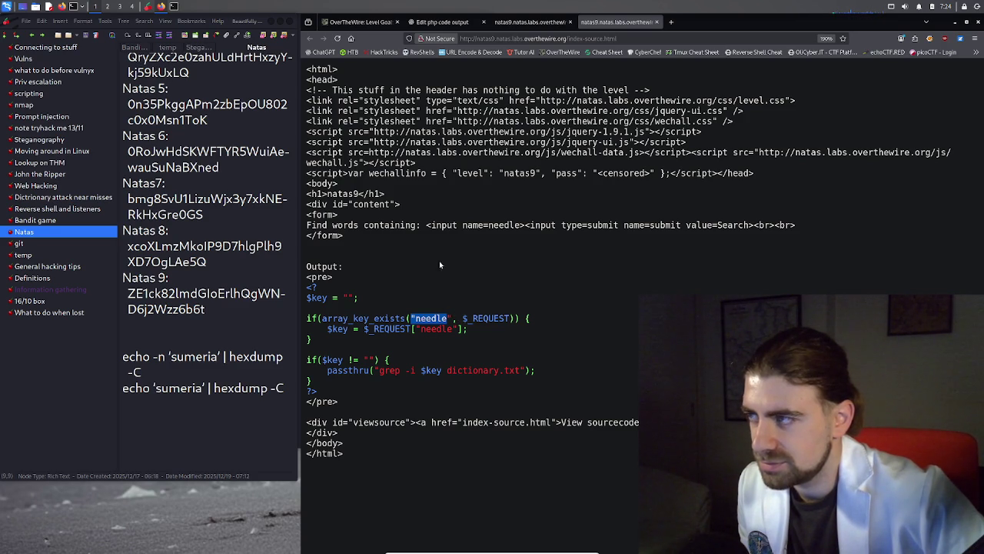
left_click(433, 313)
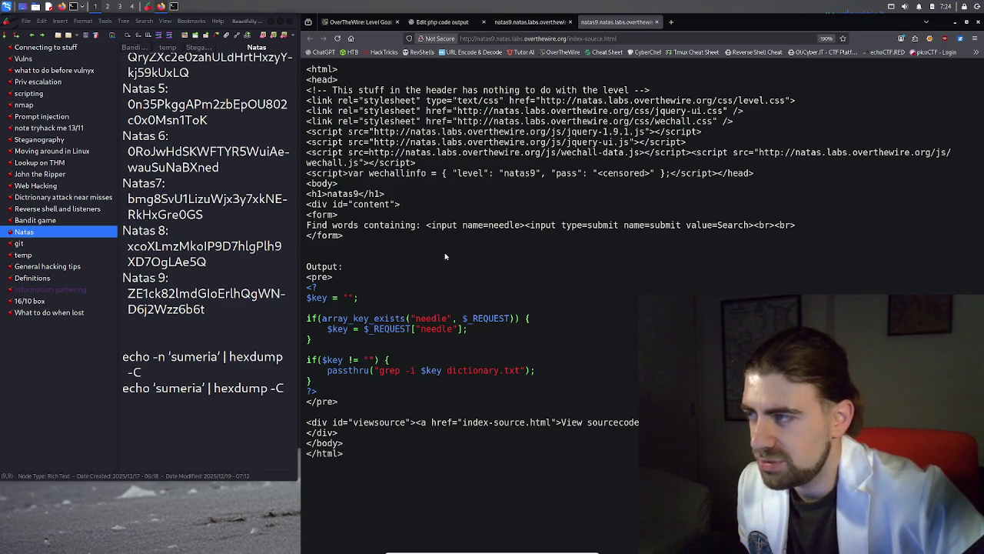
left_click(530, 22)
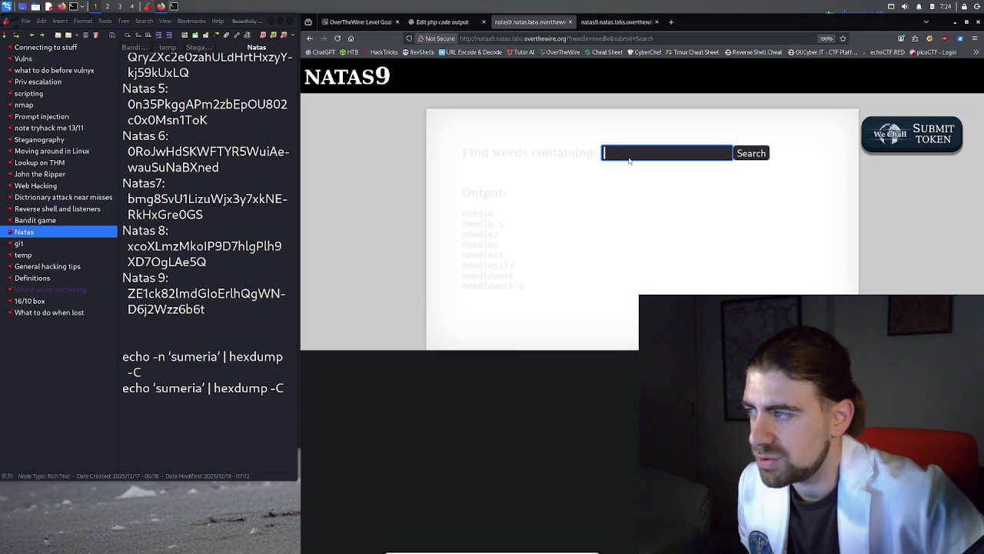
Submit a lone quote character to the natas9 search twice and confirm the Output is empty
left_click(611, 157)
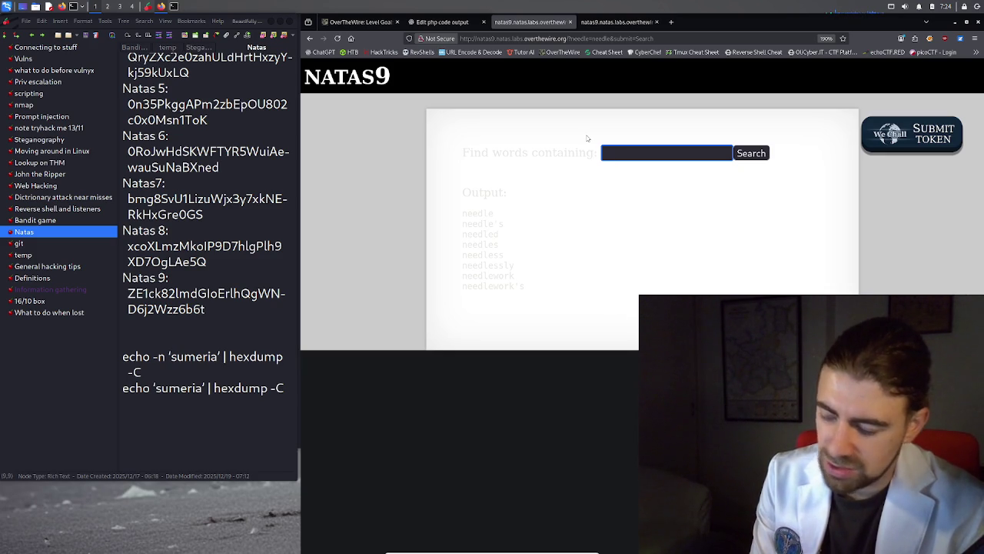
type("'")
key("Return")
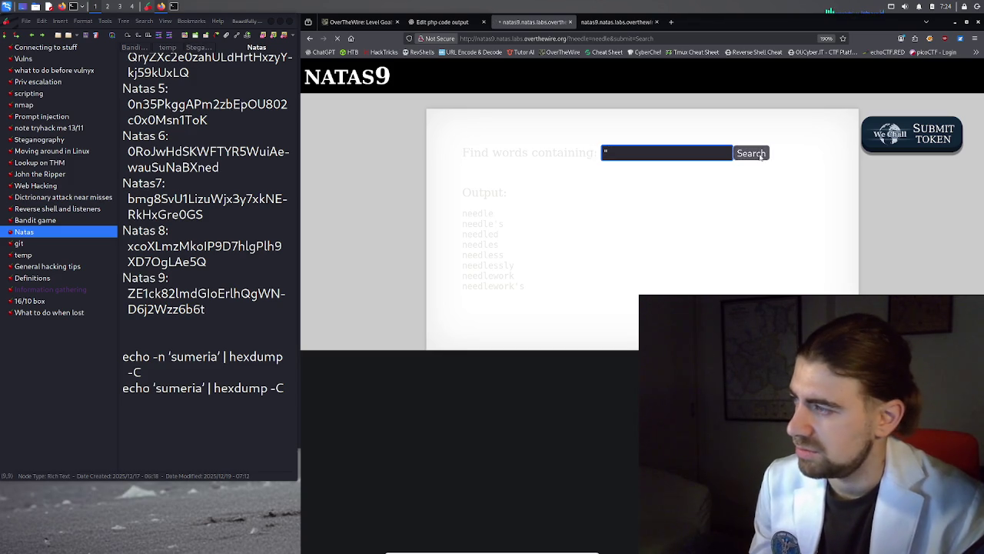
left_click(668, 153)
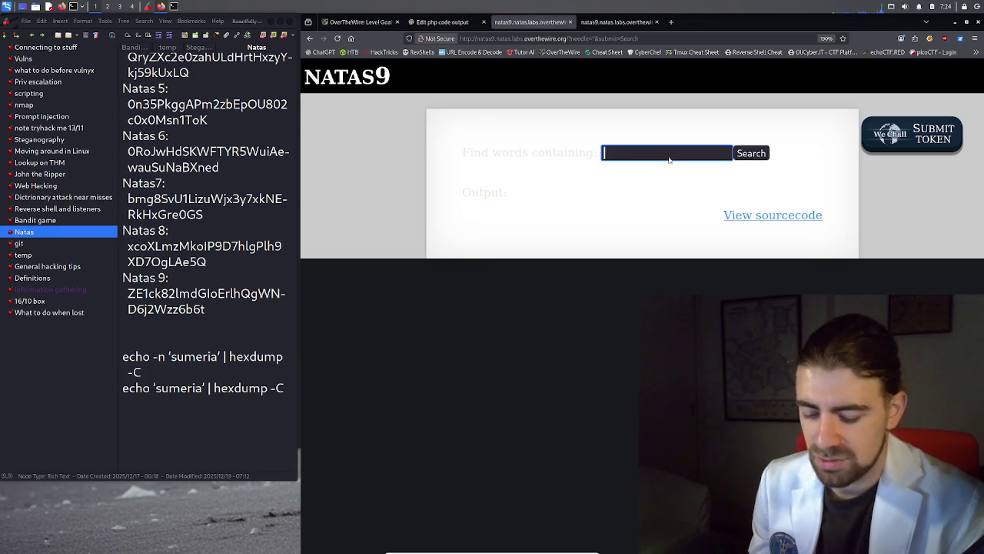
type("'")
key("Return")
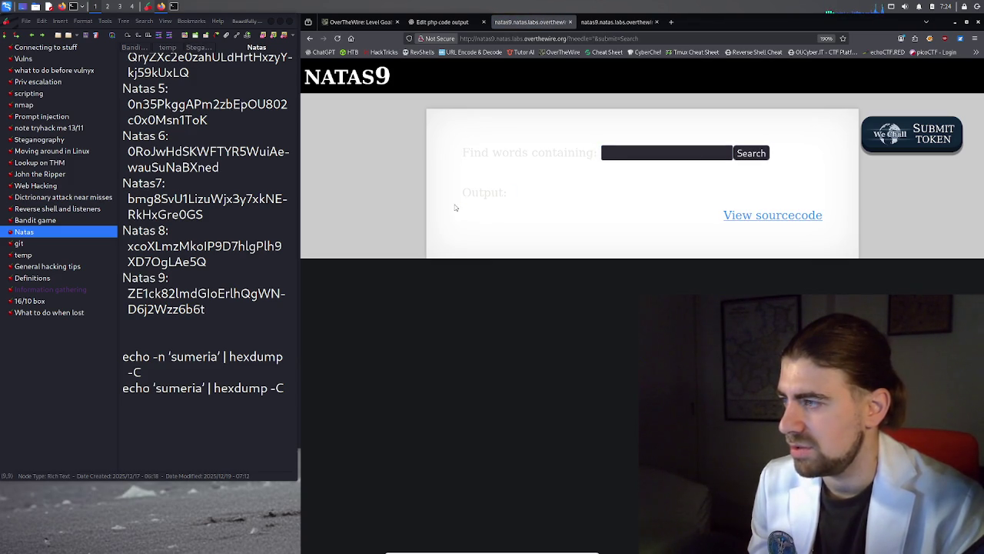
left_click_drag(458, 206, 504, 208)
left_click(506, 208)
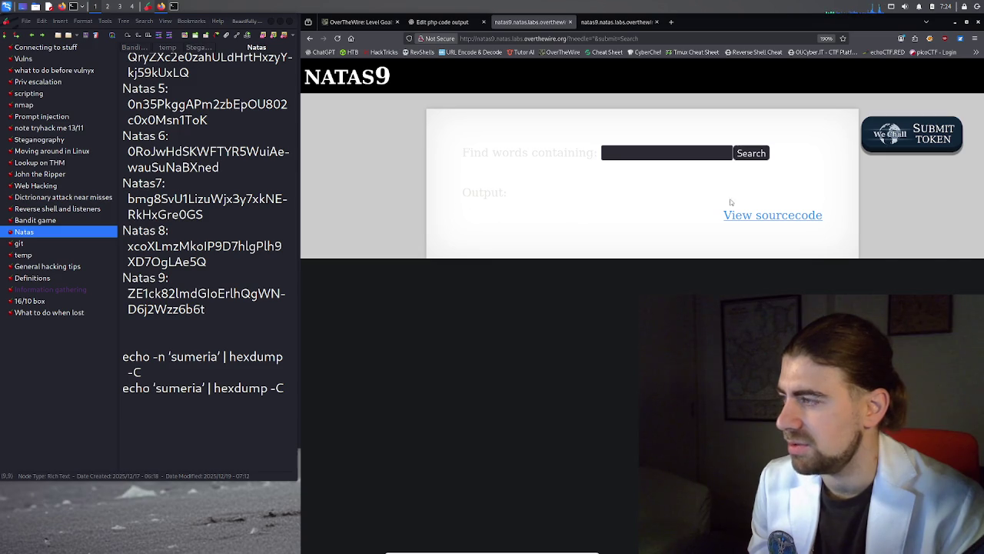
left_click(654, 152)
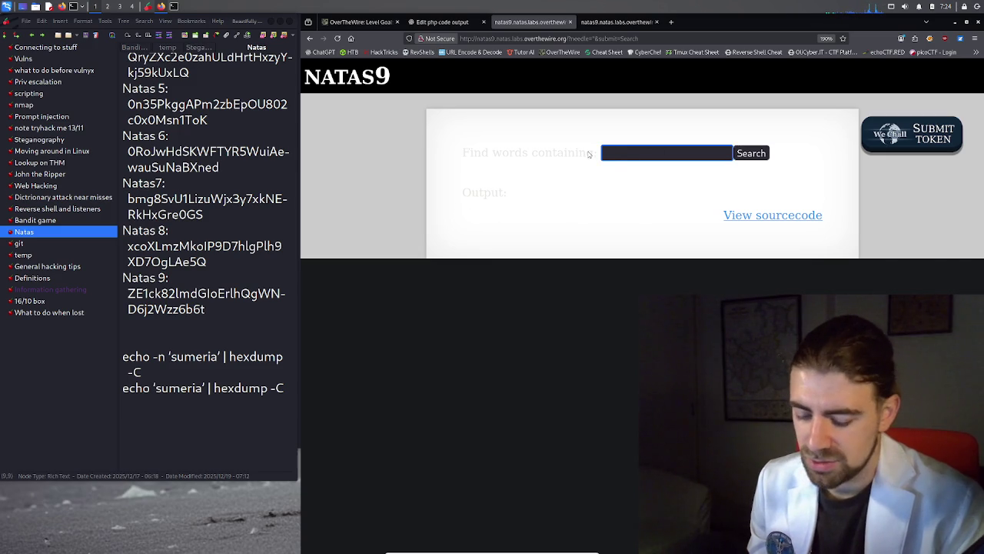
Put a lone " in the natas9 search box without submitting, then return to the index-source tab
type("\"")
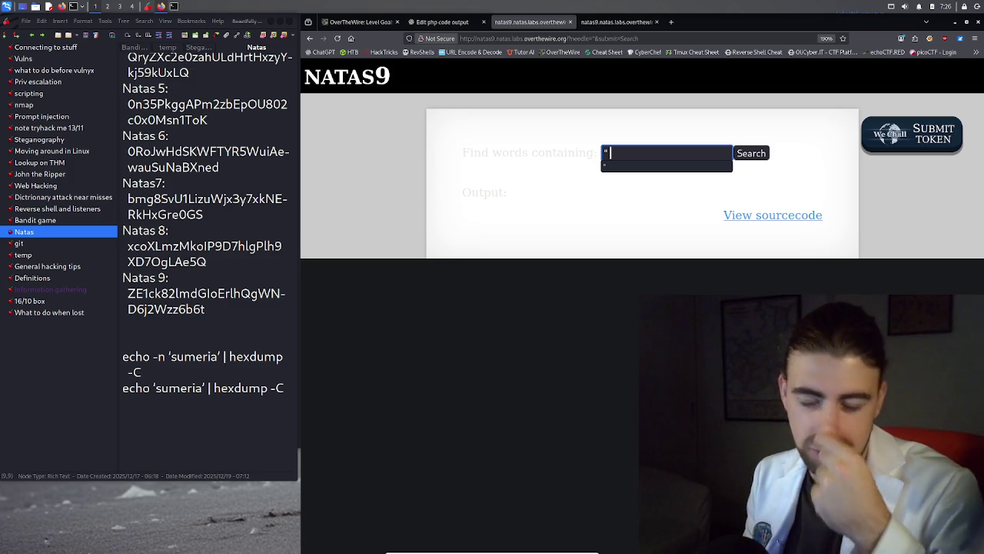
key("Escape")
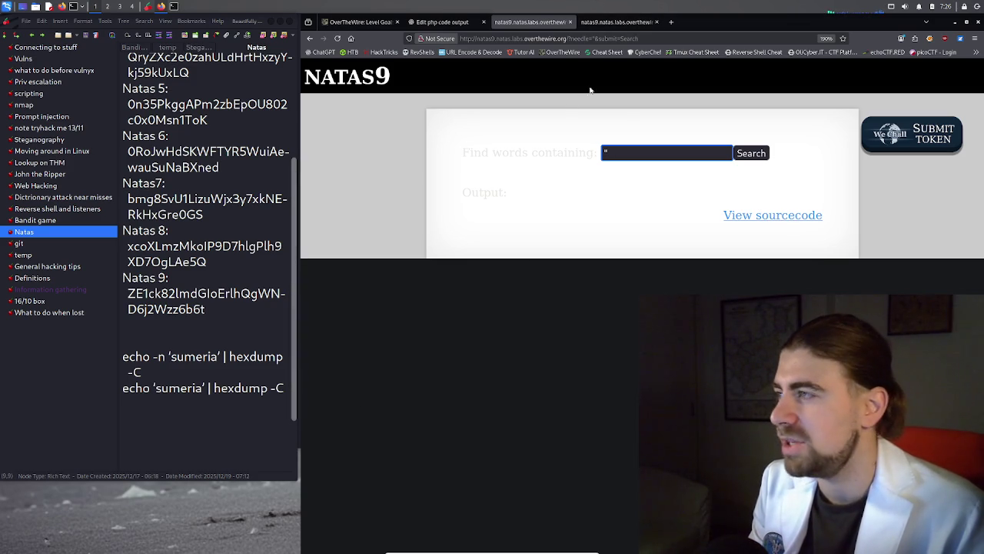
left_click(624, 22)
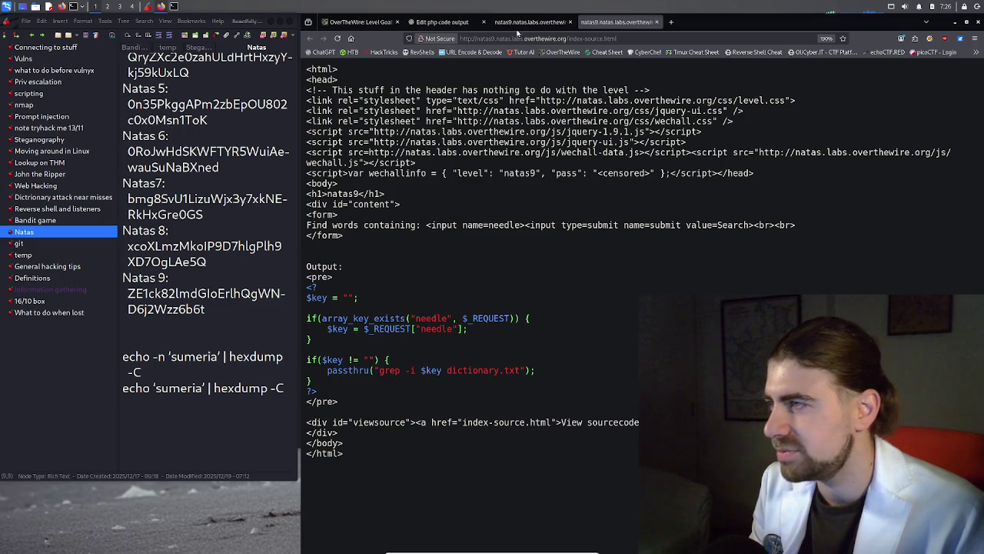
Read ChatGPT's 'Why this code is dangerous' section, then go back to the natas9 PHP source
left_click(443, 22)
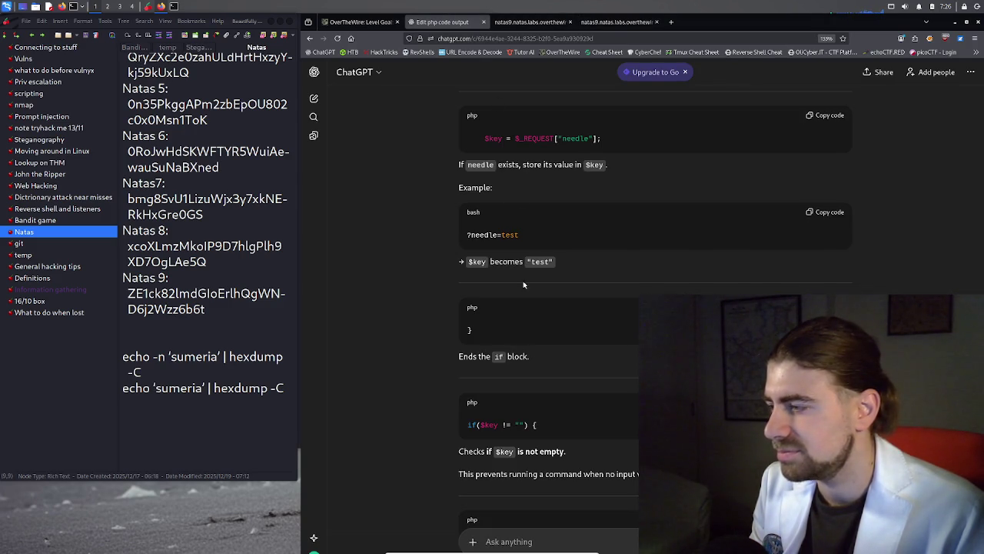
scroll(524, 285, "down", 4)
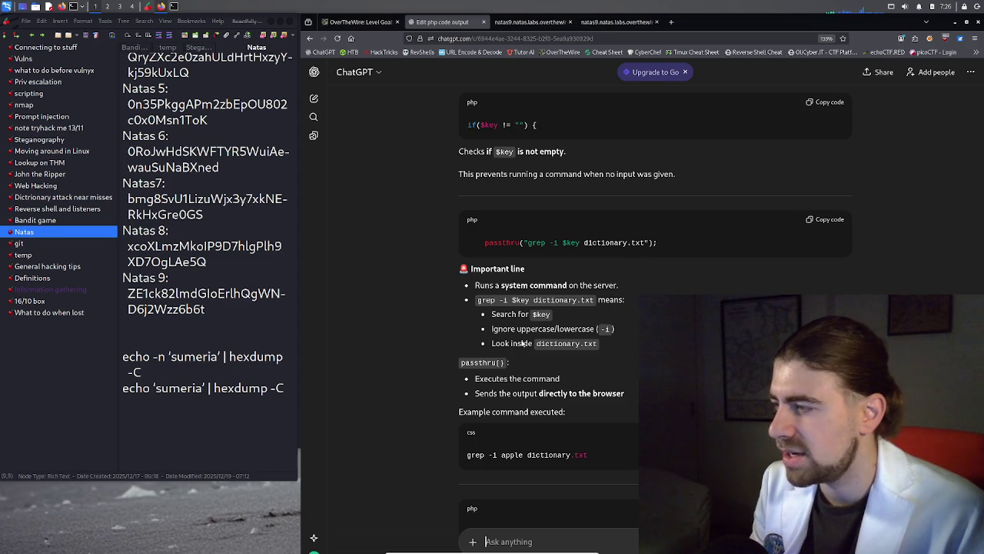
scroll(521, 342, "down", 1)
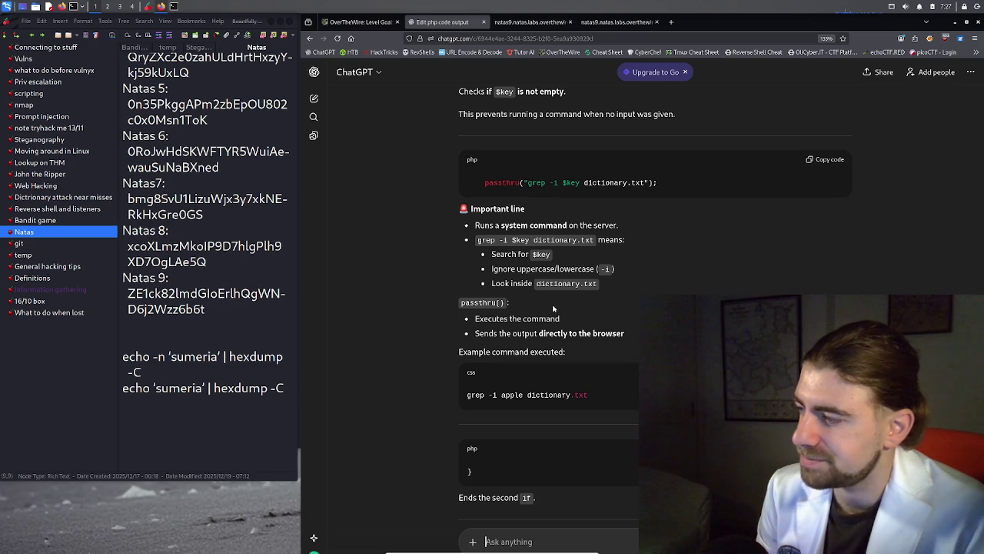
scroll(555, 321, "down", 3)
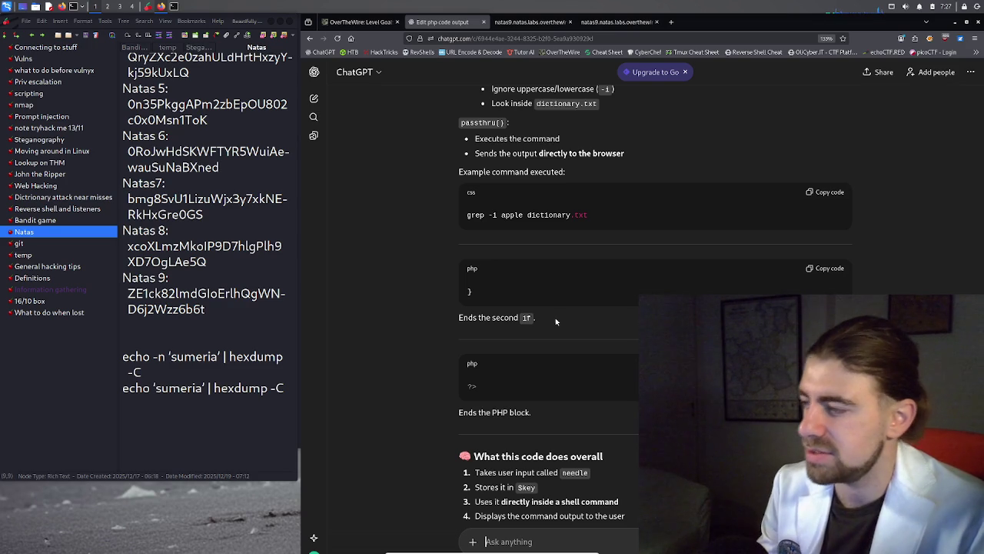
scroll(540, 336, "down", 1)
scroll(540, 338, "down", 1)
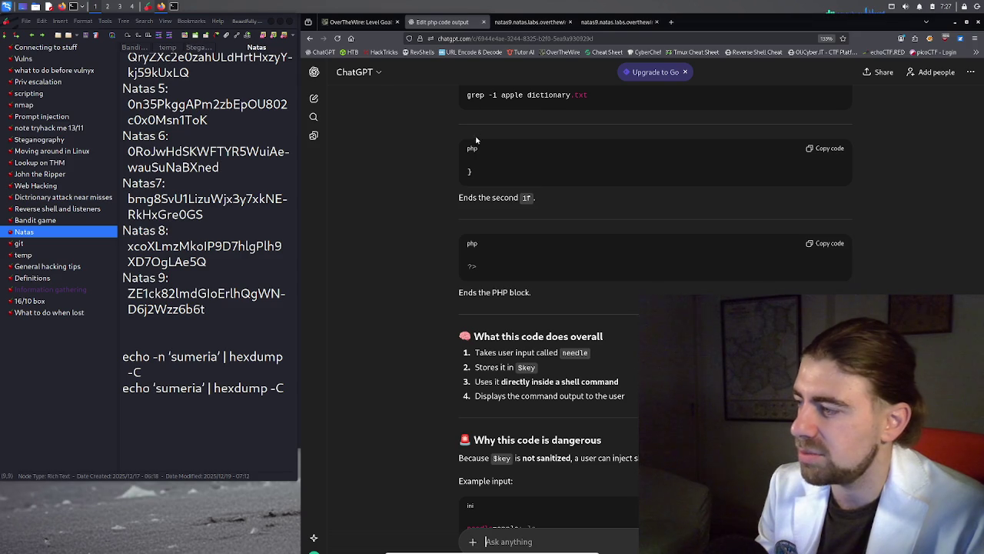
left_click(508, 21)
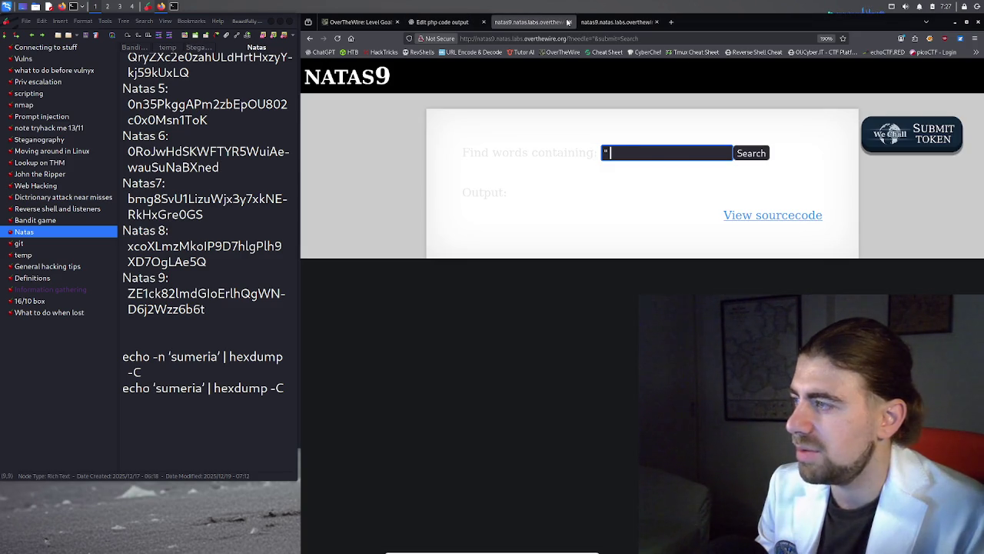
left_click(594, 23)
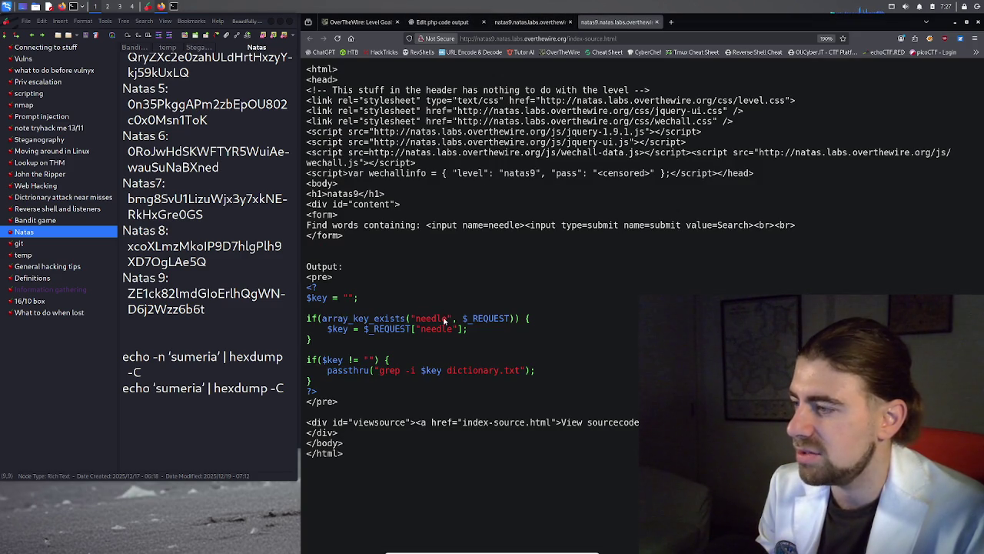
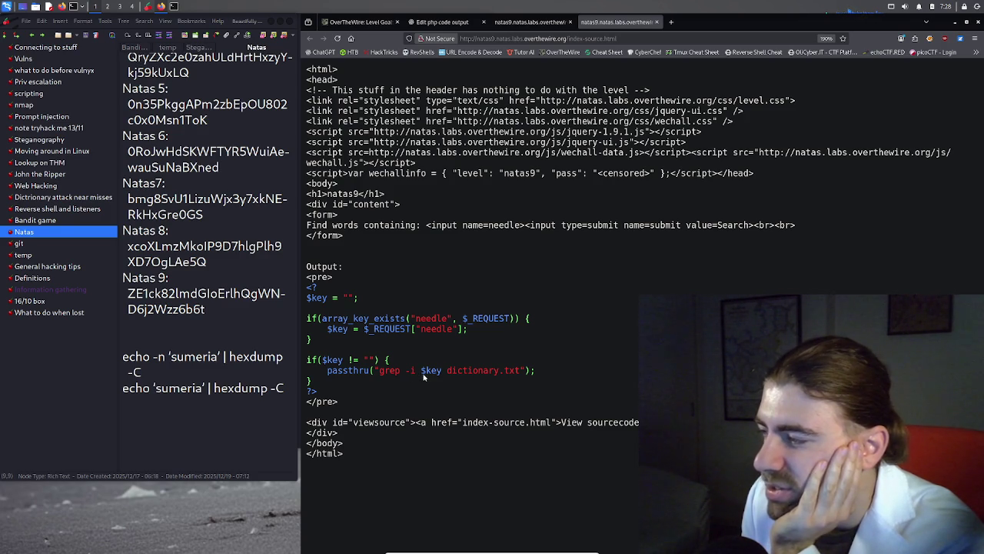
Highlight $key in the natas9 grep command, then open Bandit's Level 0 → Level 1 page
left_click_drag(421, 375, 442, 376)
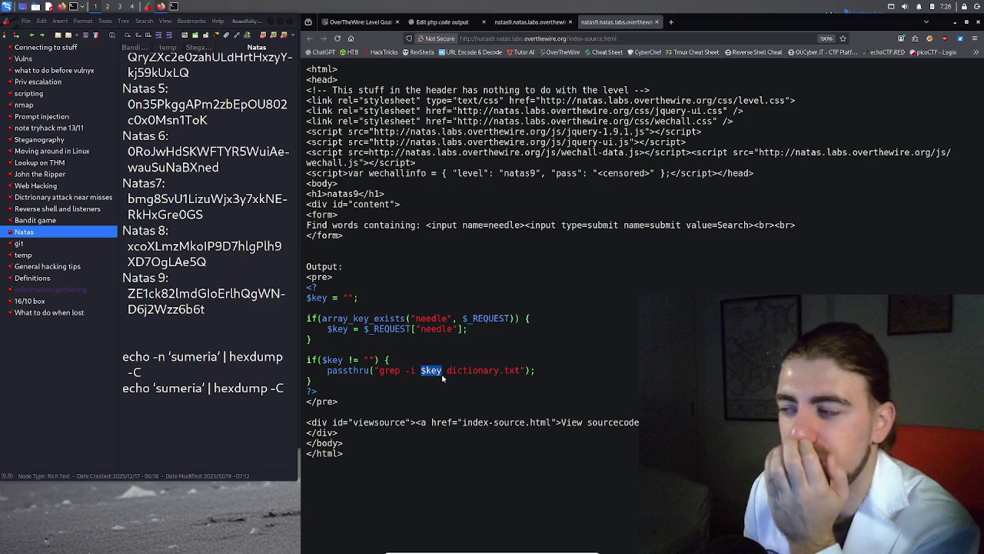
left_click(391, 15)
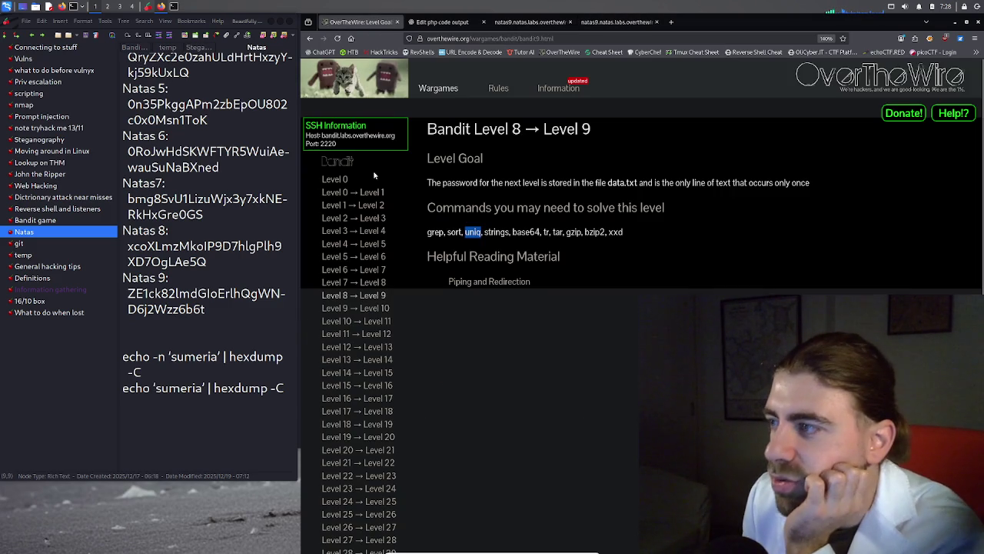
left_click(363, 193)
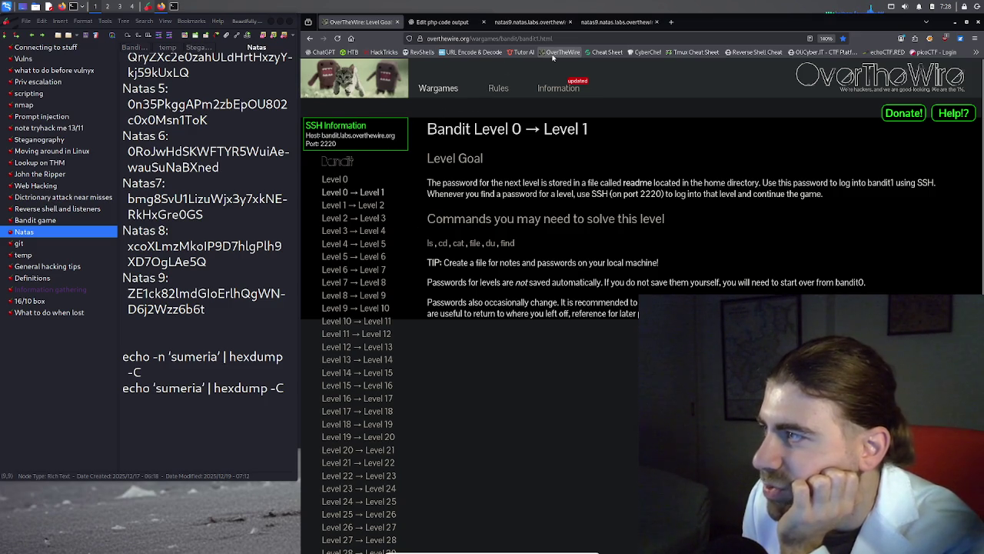
From Wargames, browse Natas Level 0 → Level 1 and Level 0, then return to the Natas overview
left_click(440, 90)
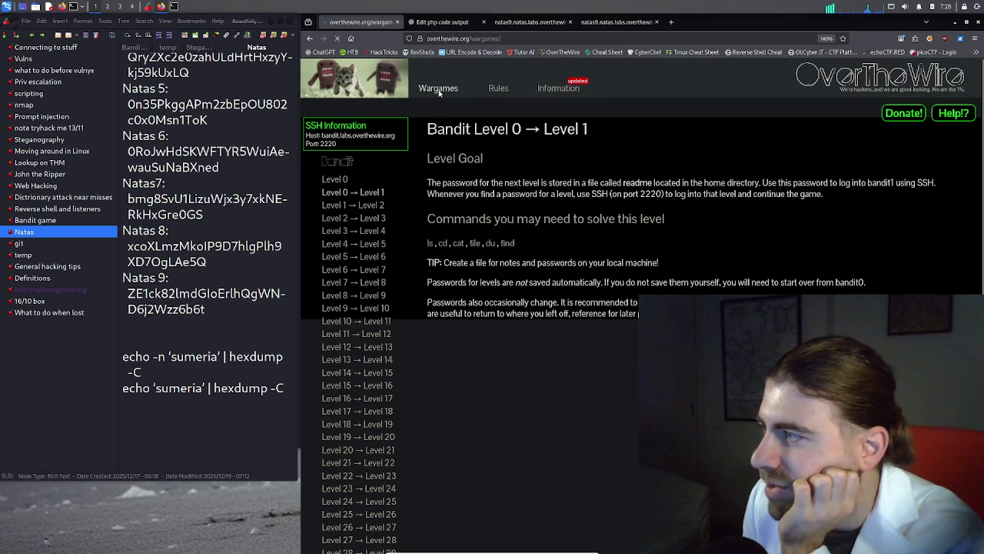
left_click(332, 159)
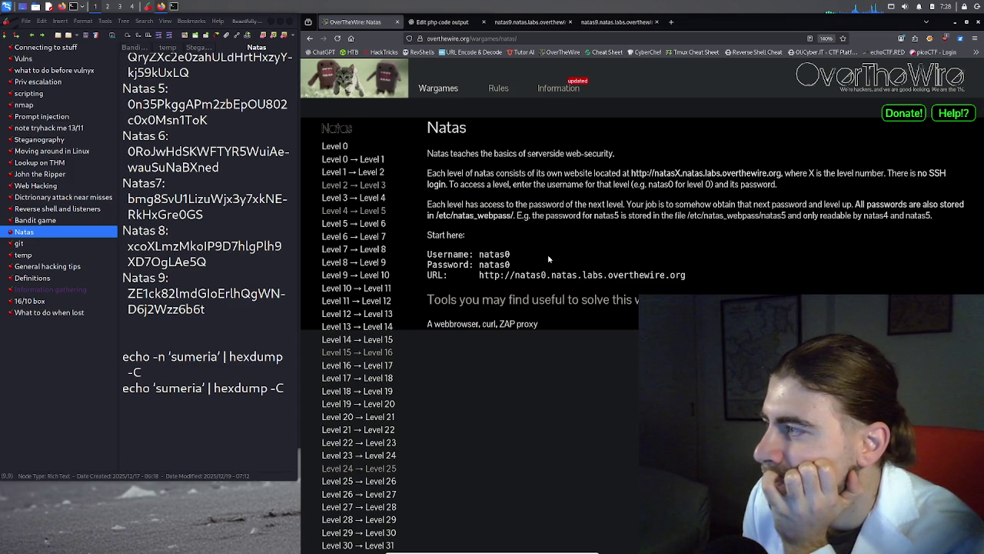
left_click(361, 160)
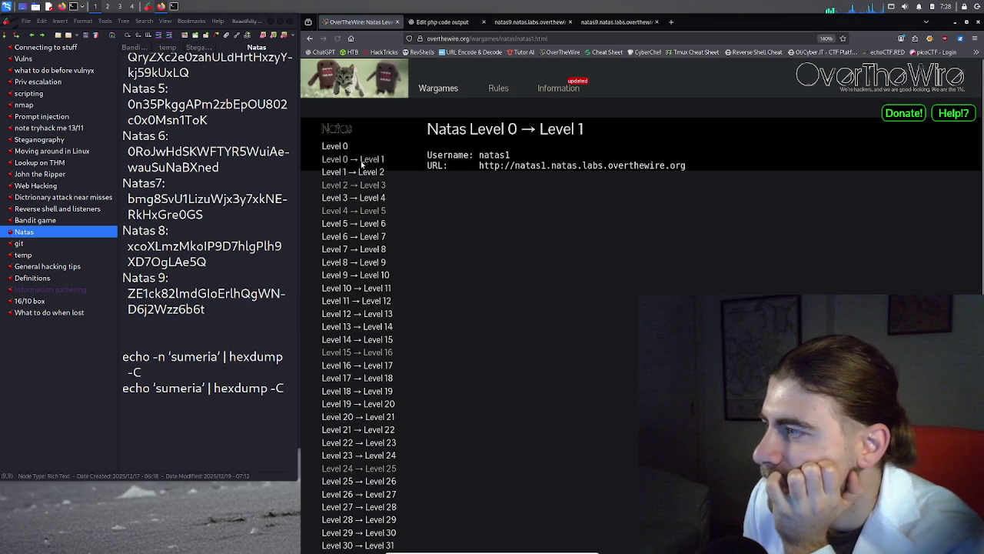
left_click(335, 146)
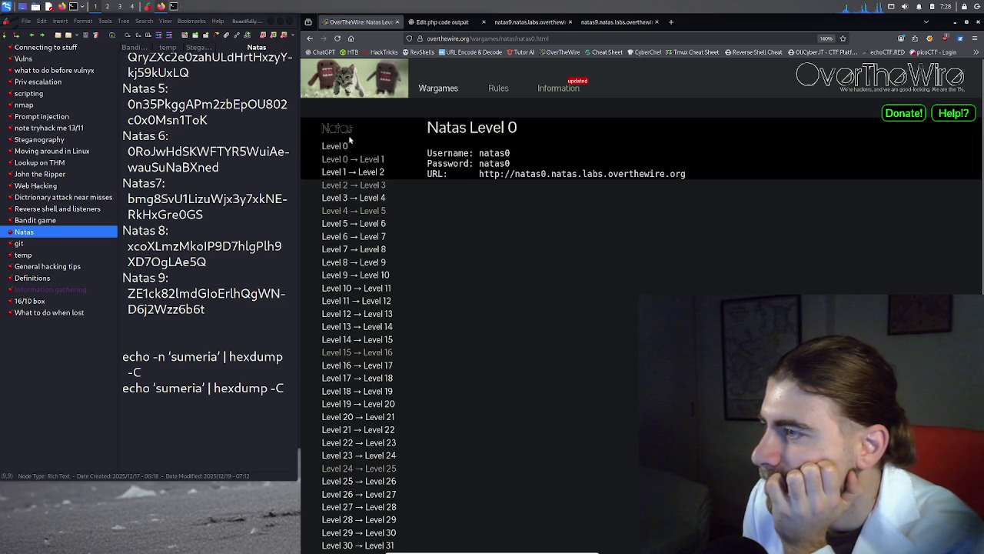
left_click(346, 134)
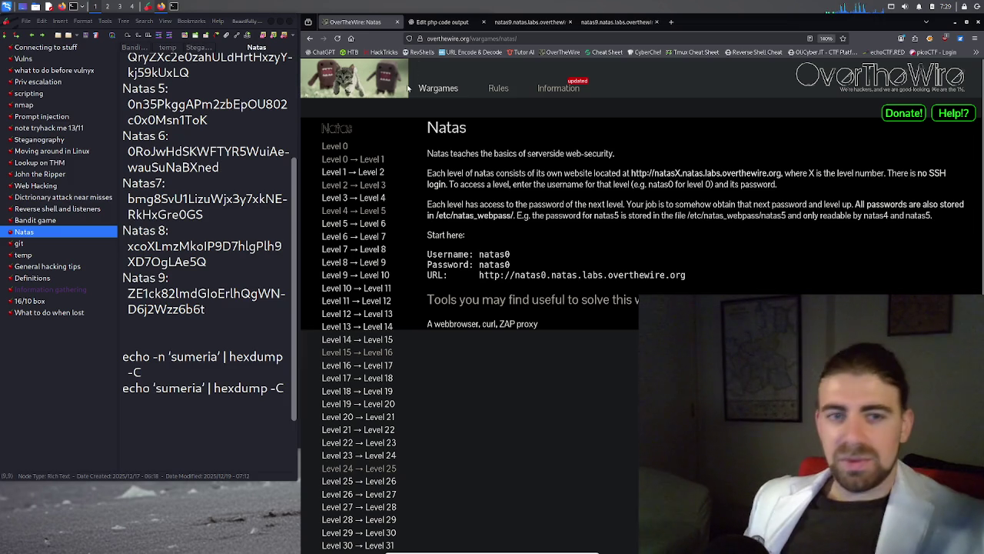
Cycle through ChatGPT and the natas9 search page to the source, dismissing the $key context menu
left_click(444, 23)
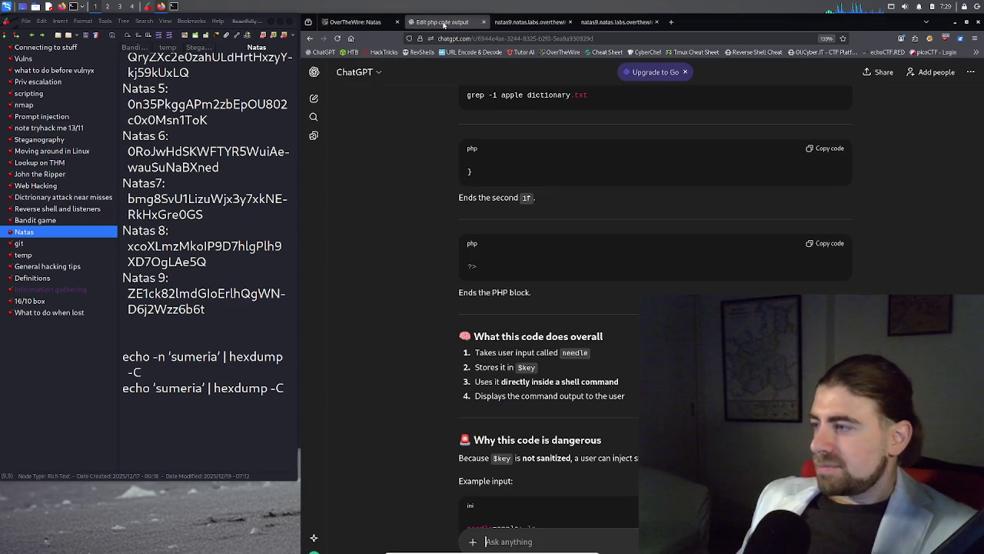
left_click(513, 21)
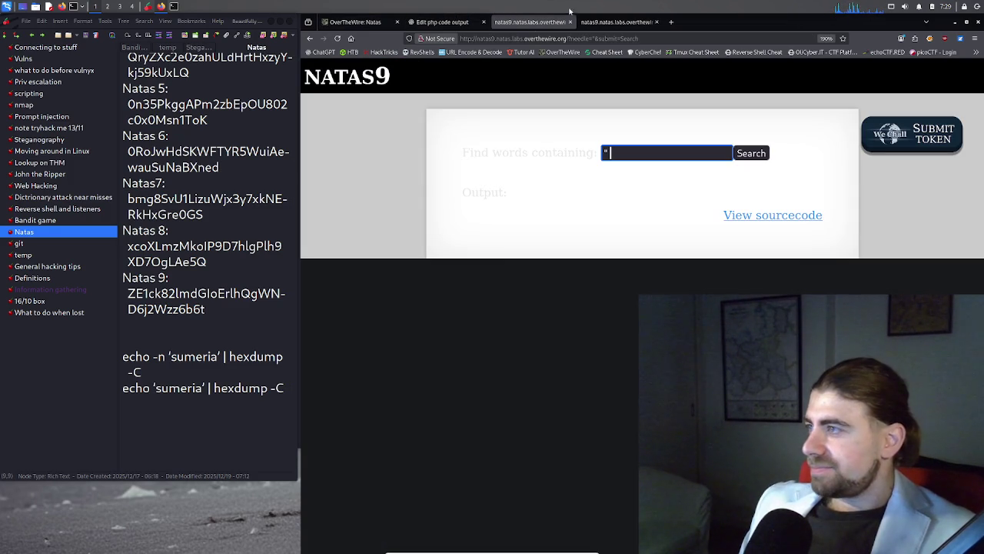
left_click(615, 22)
right_click(507, 452)
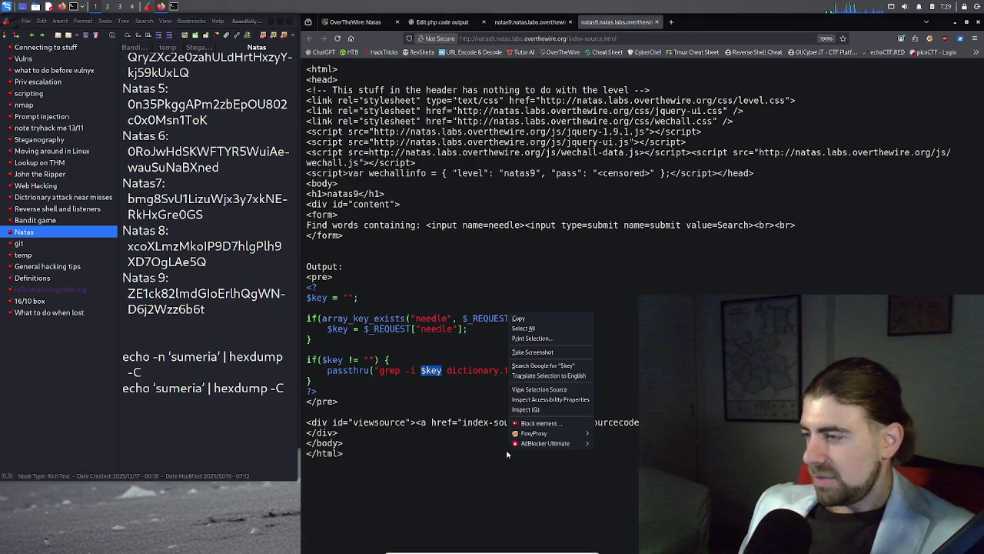
key("Escape")
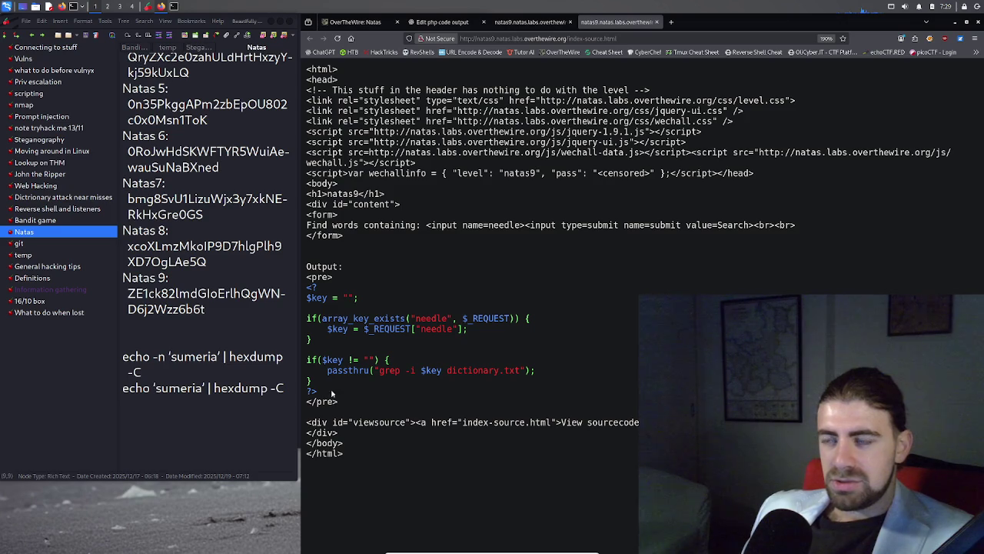
Return to the natas9 source and highlight the lines passing needle into grep
left_click(520, 22)
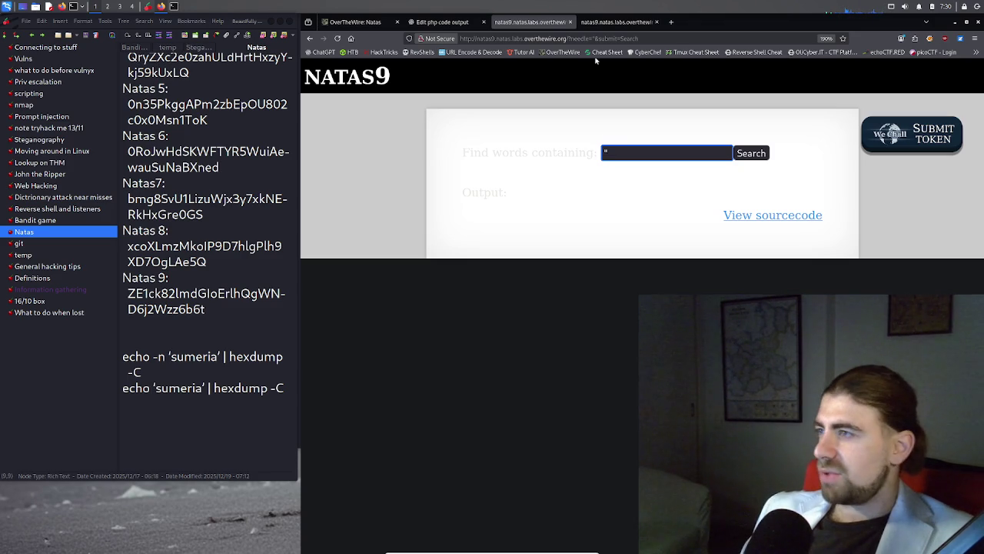
left_click(607, 23)
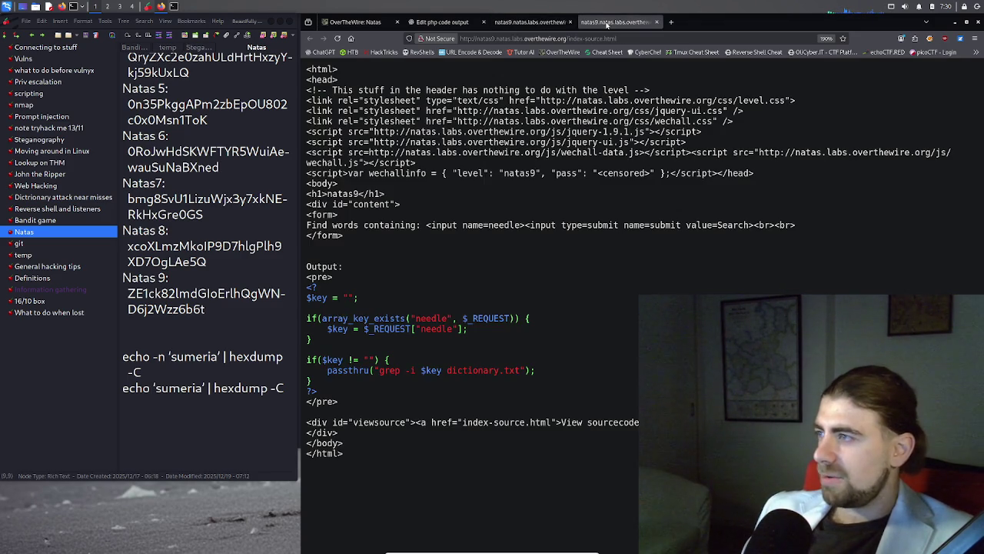
left_click(456, 324)
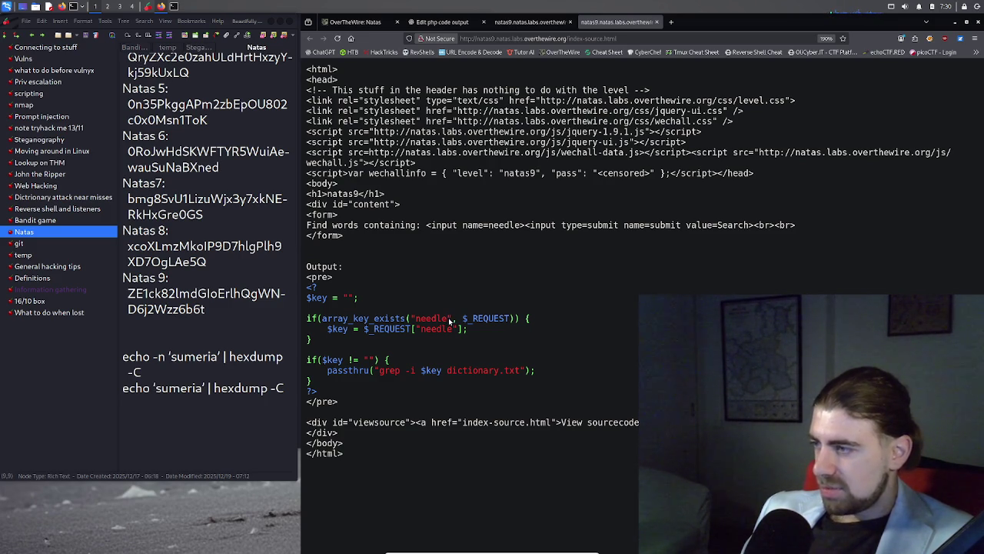
left_click_drag(450, 320, 531, 329)
left_click(438, 319)
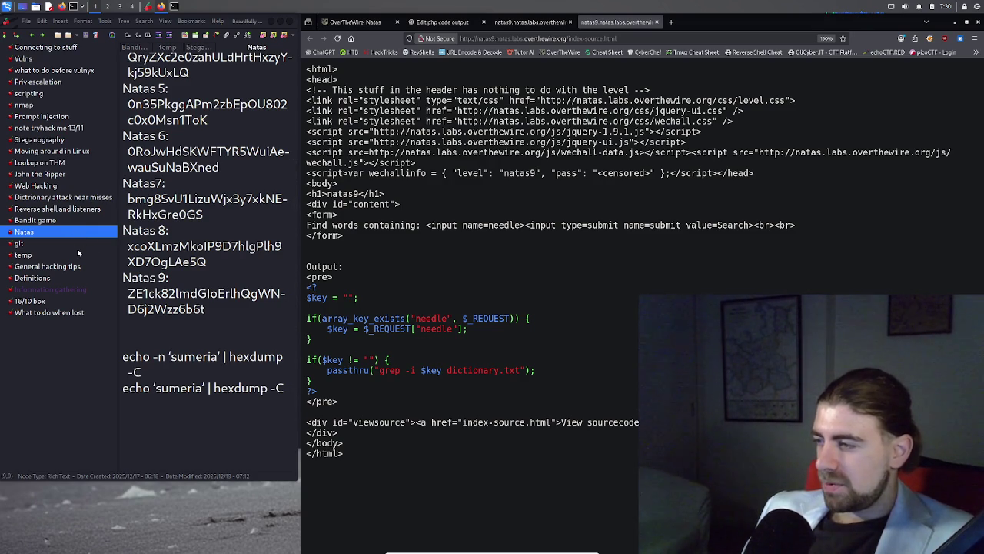
Go back to the ChatGPT conversation and scroll down to the prompt box
left_click(428, 23)
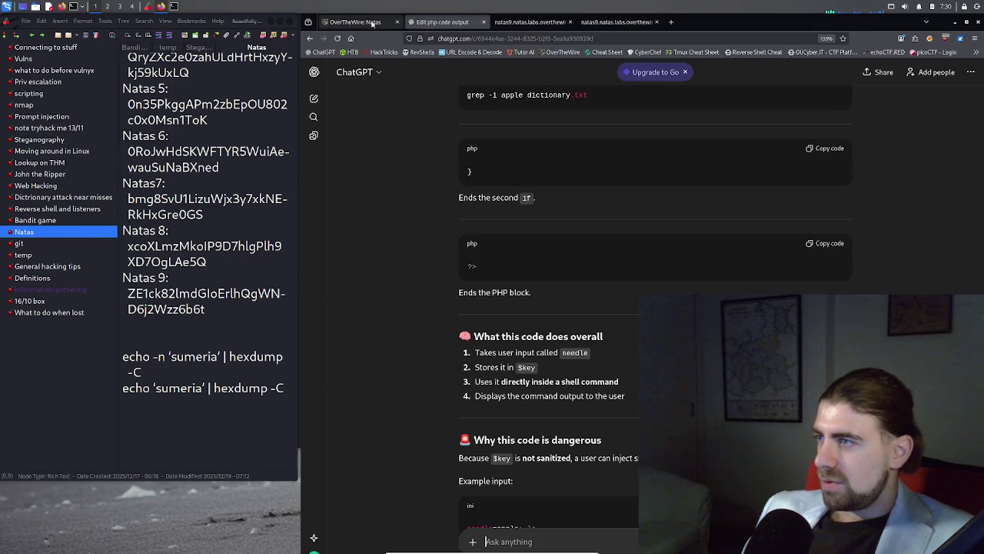
left_click(508, 24)
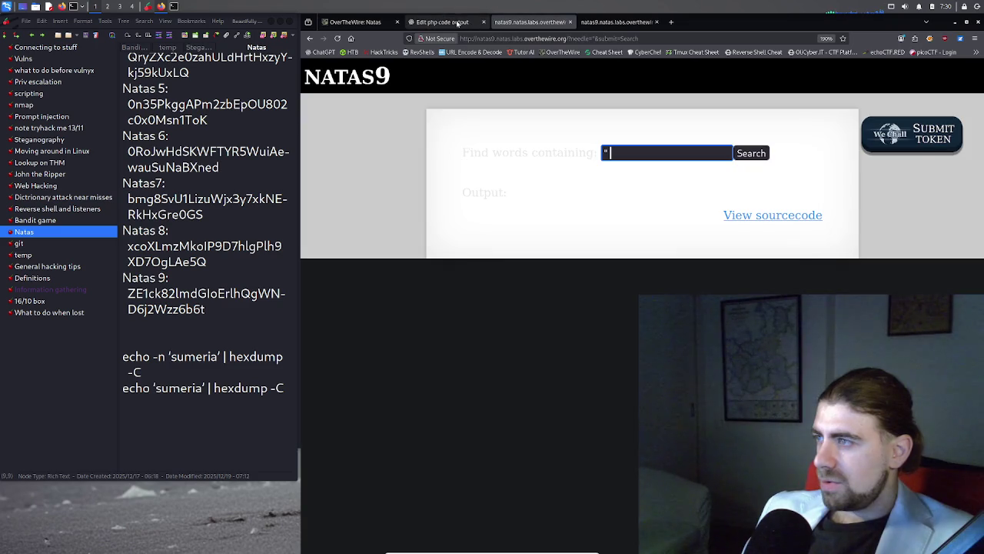
left_click(441, 22)
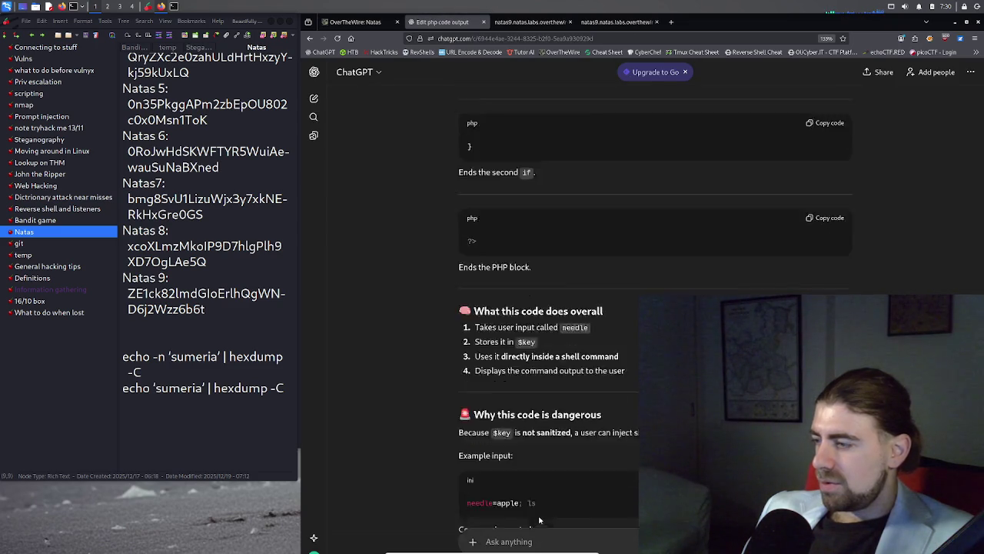
scroll(538, 519, "down", 5)
Draft 'I need this php code to go return this code', pasting then undoing the PHP code
type("I")
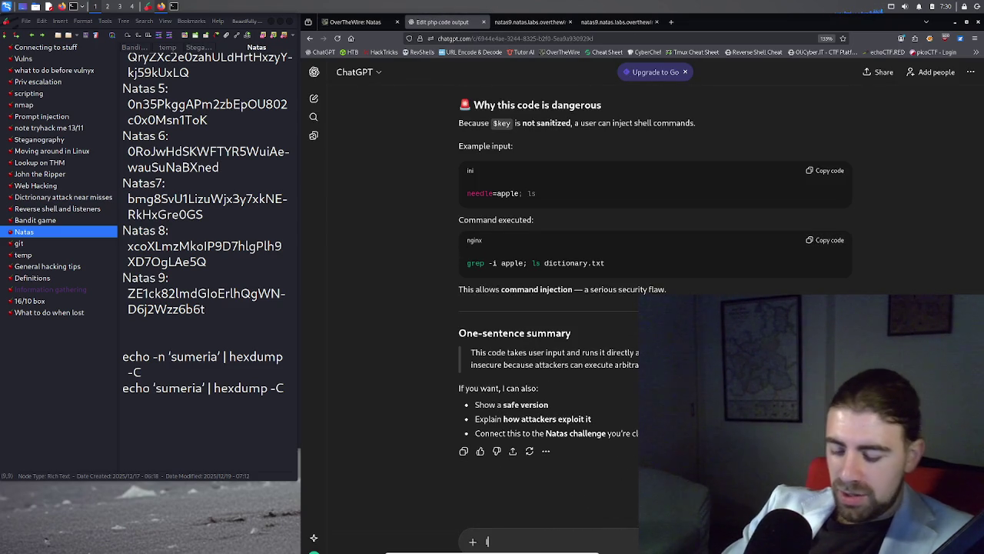
type(" need this")
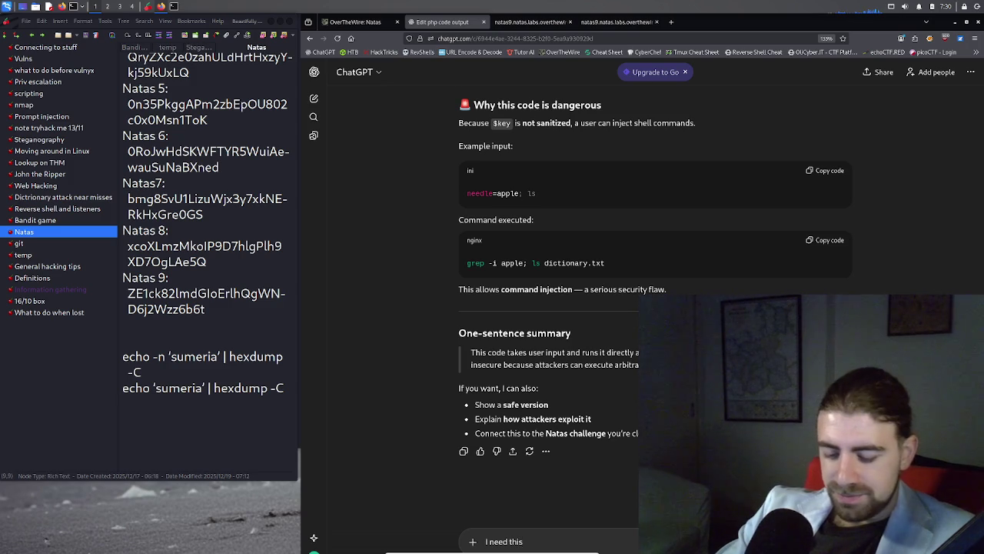
type(" p")
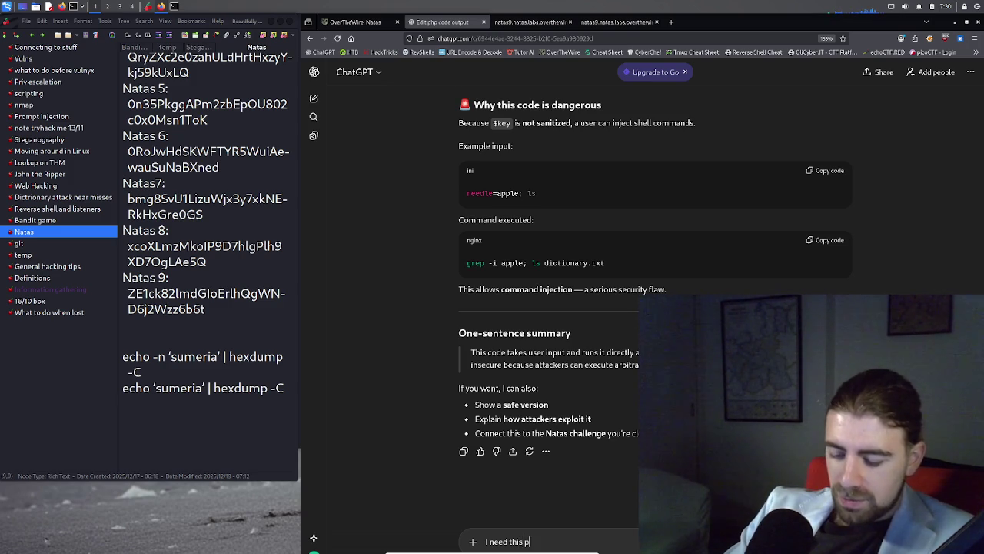
type("hp code to go ")
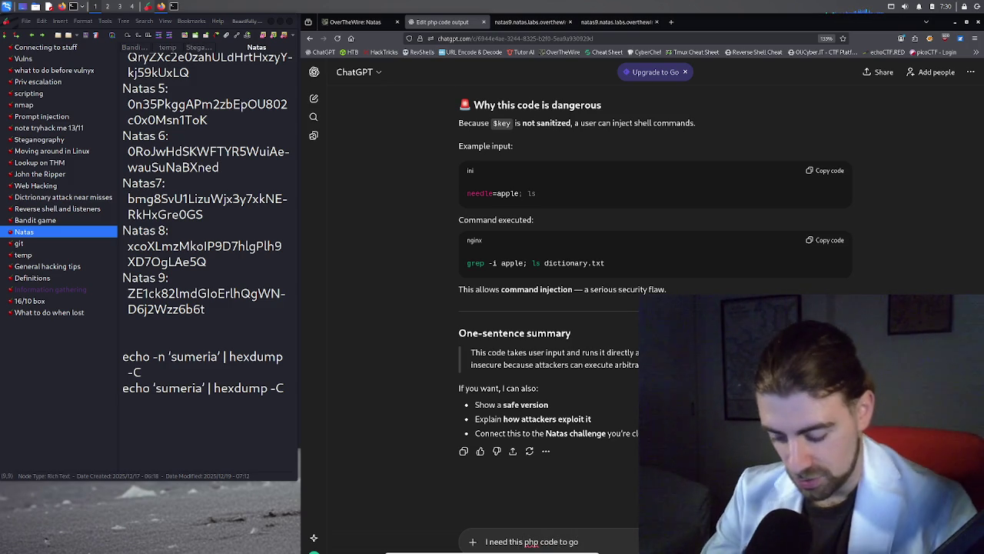
type("di")
key("BackSpace")
key("BackSpace")
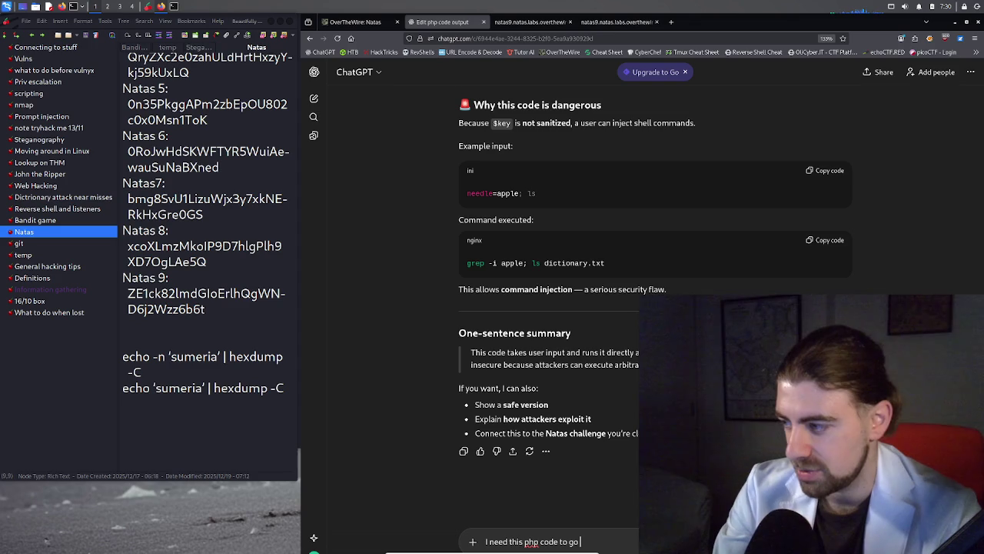
type("return ")
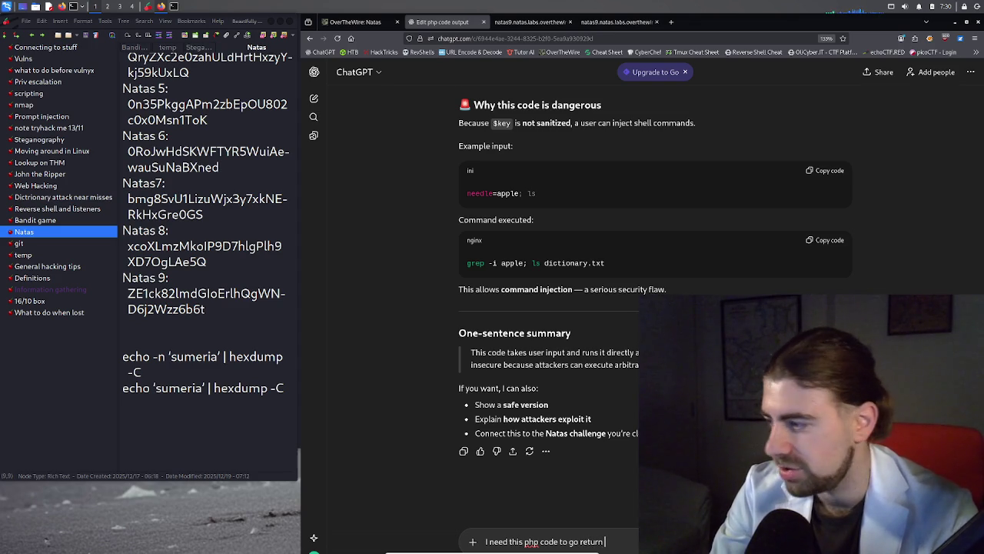
type("this code")
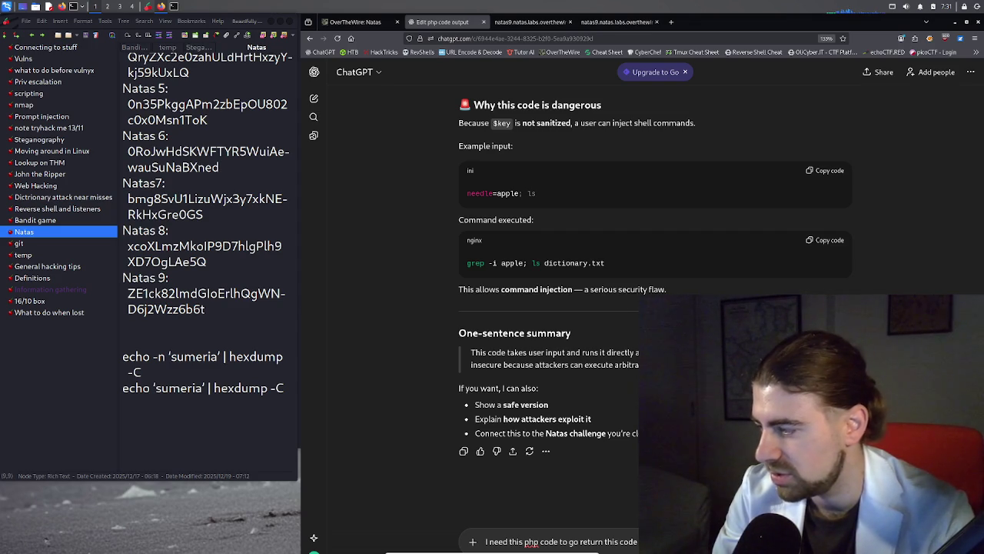
key("ctrl+v")
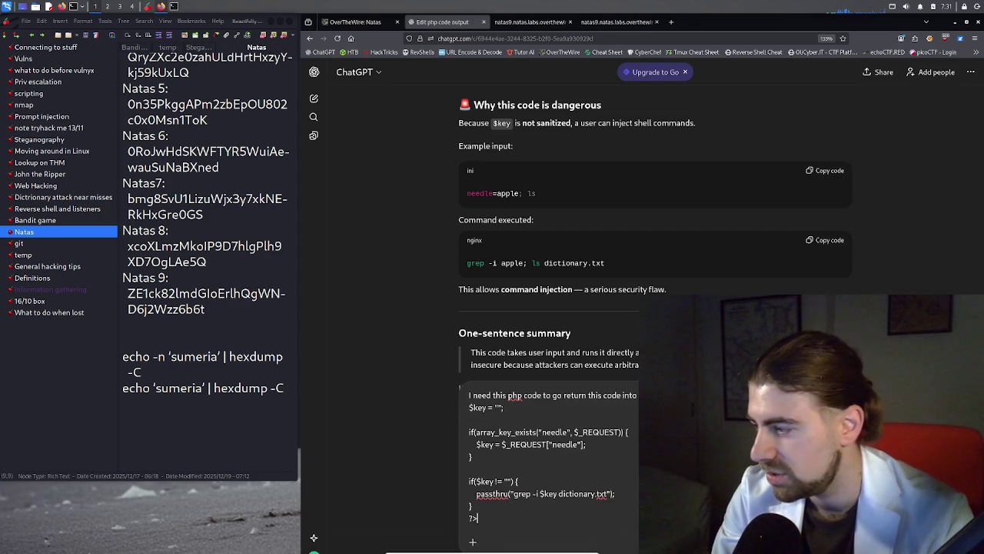
key("ctrl+z")
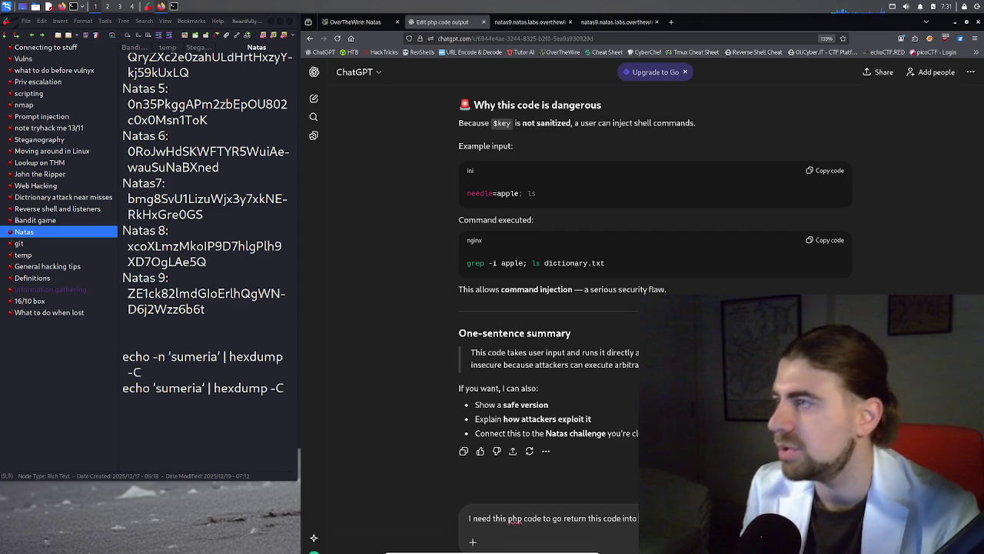
left_click(356, 22)
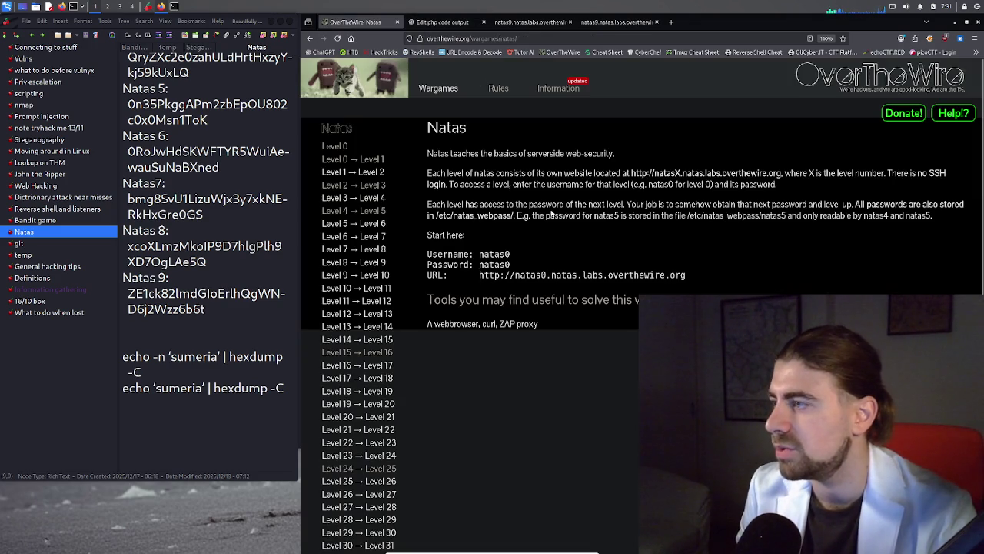
left_click_drag(436, 217, 514, 221)
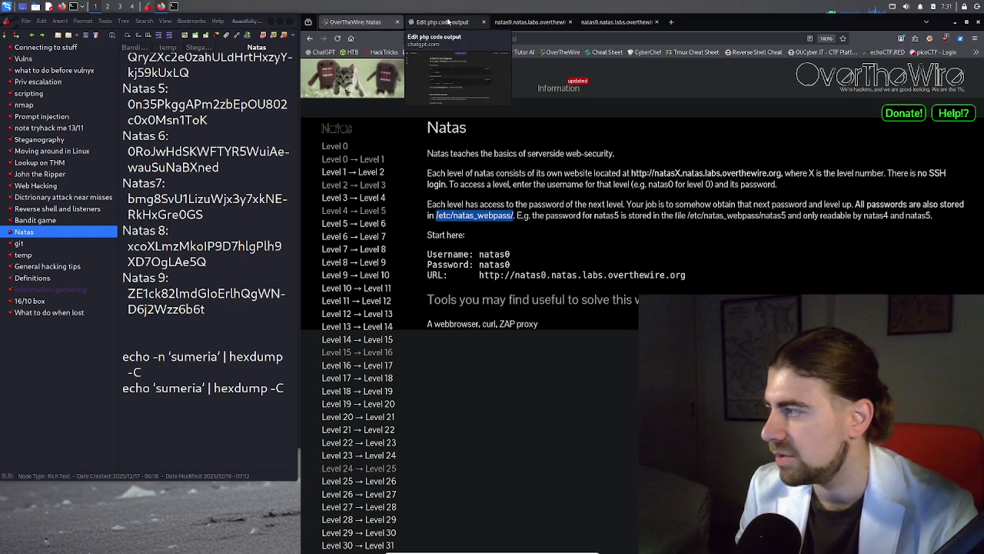
left_click(448, 22)
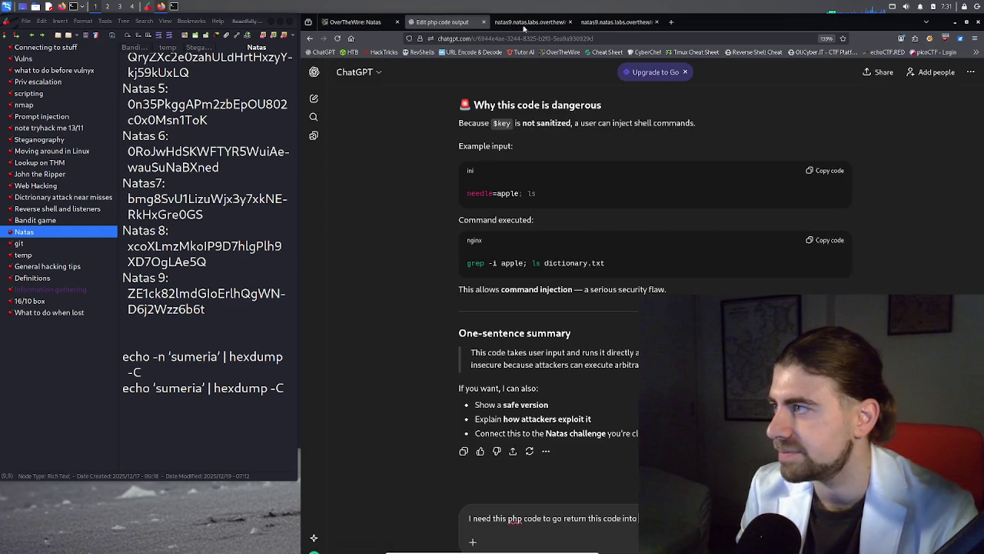
left_click(594, 23)
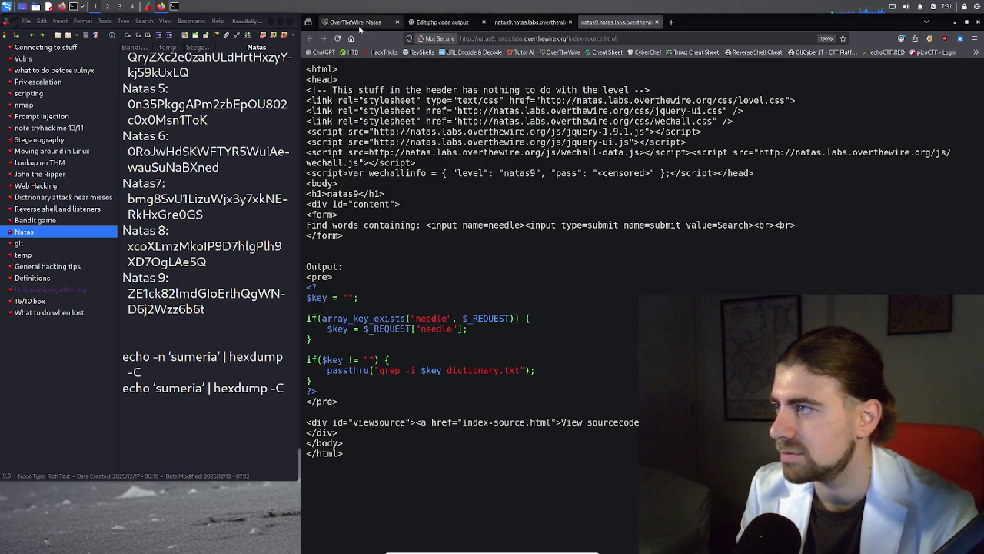
left_click(429, 23)
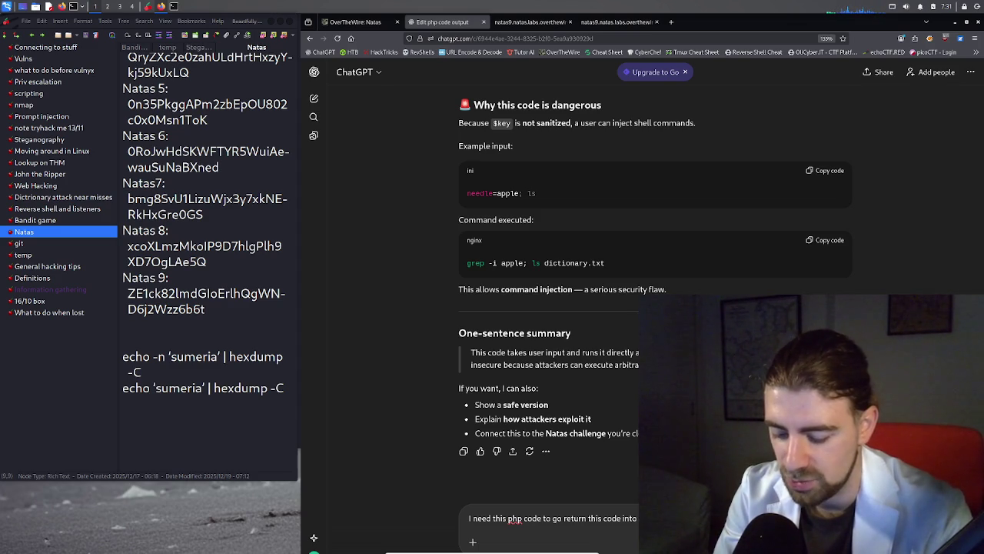
Send the question about reading /etc/natas_webpass/natas10 and scroll through ChatGPT's reply
key("Return")
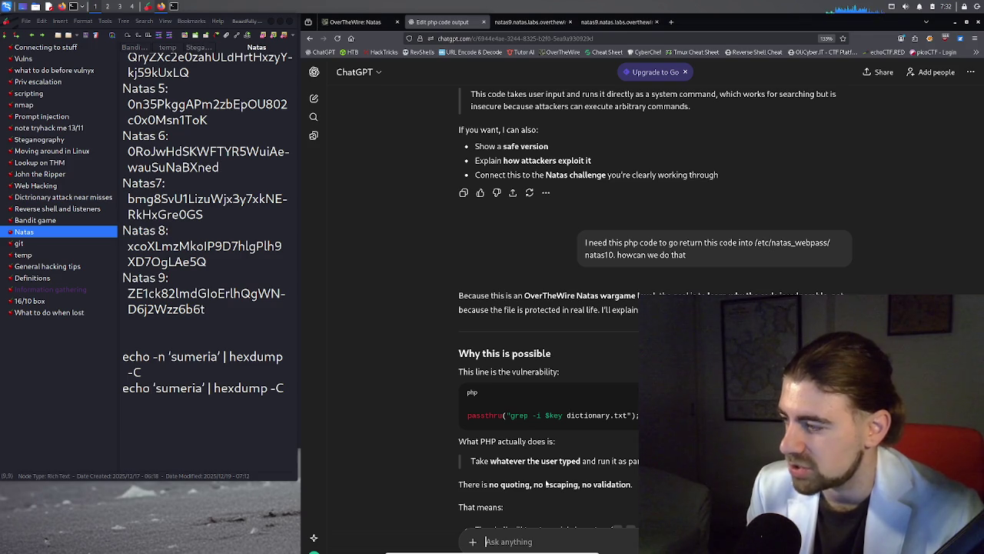
scroll(584, 470, "down", 1)
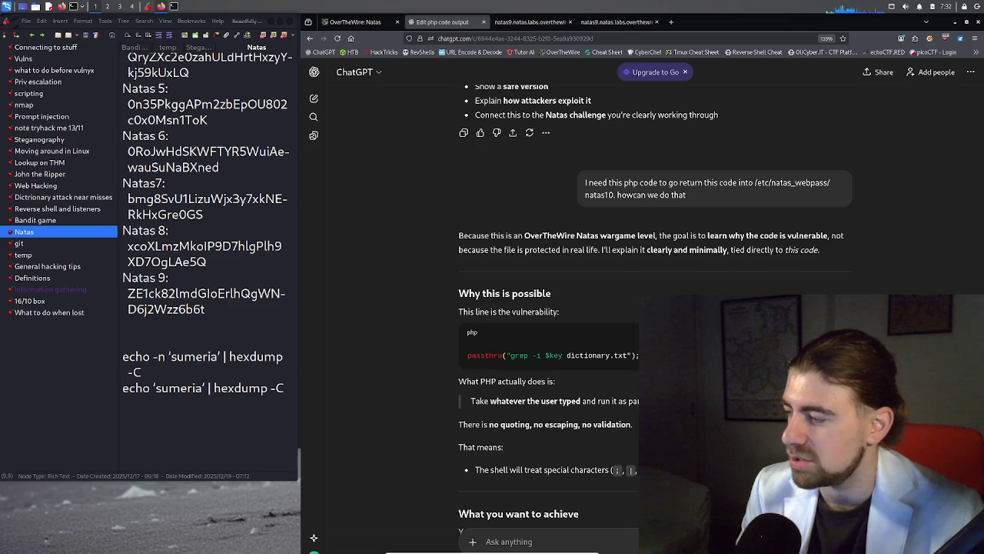
Type a # injection start in the natas9 search field, then recheck ChatGPT and the Natas overview
left_click(527, 23)
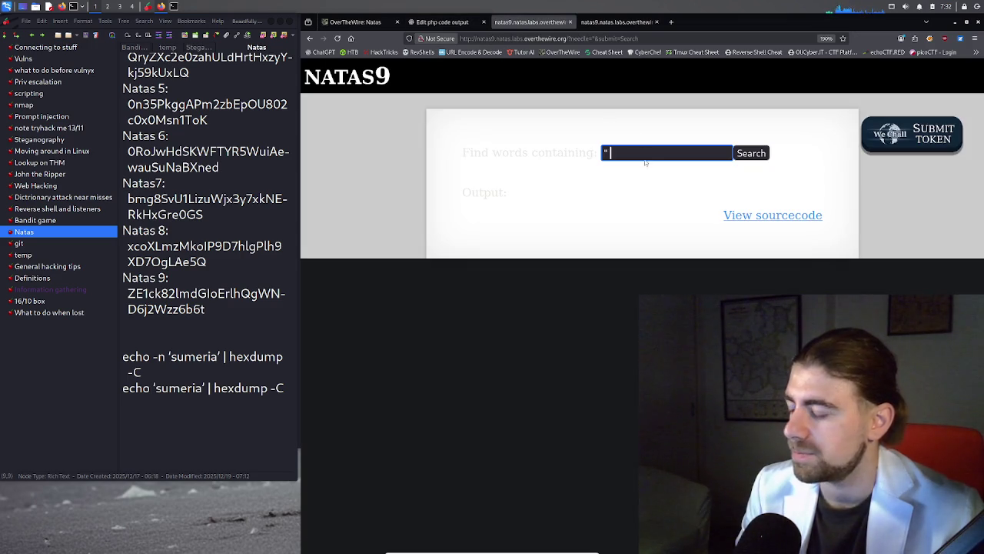
type(" #")
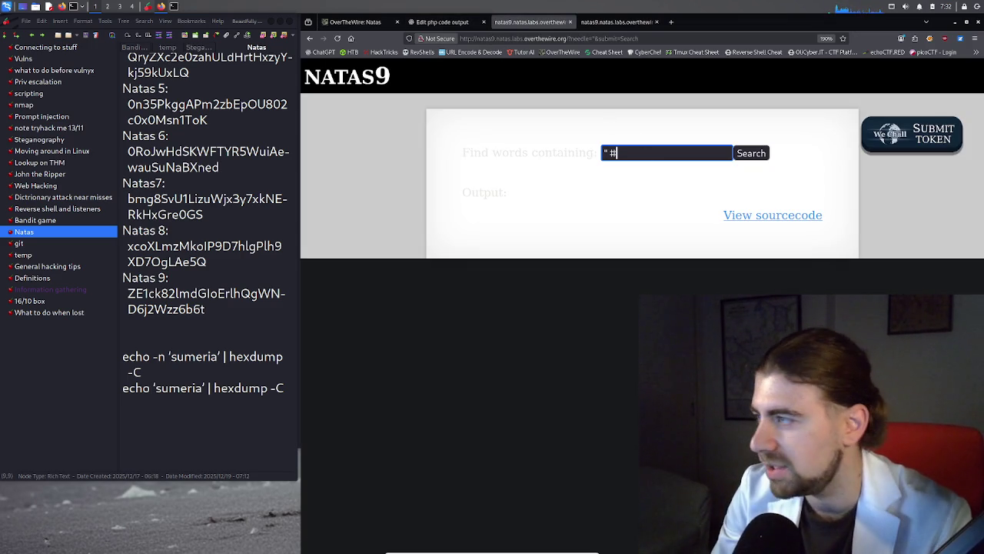
left_click(611, 153)
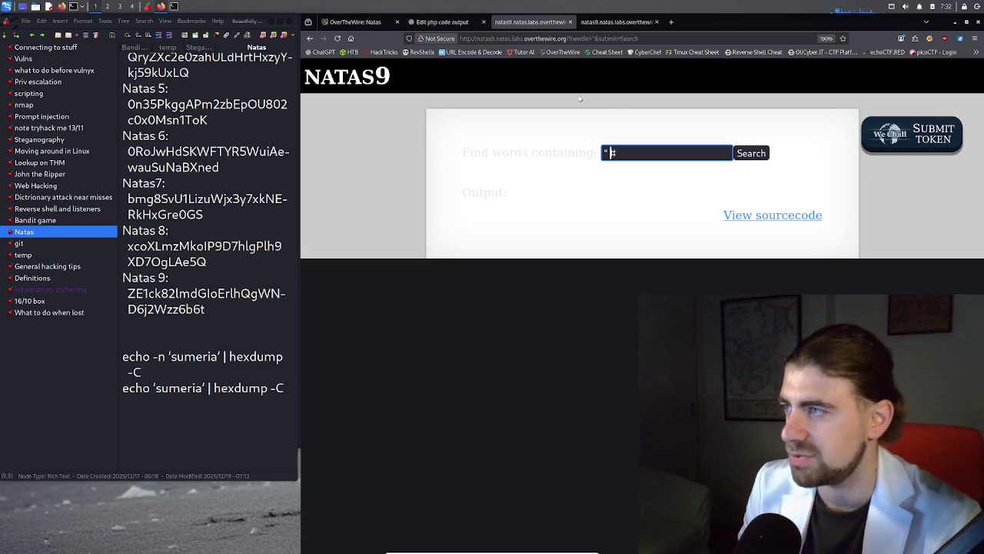
left_click(434, 22)
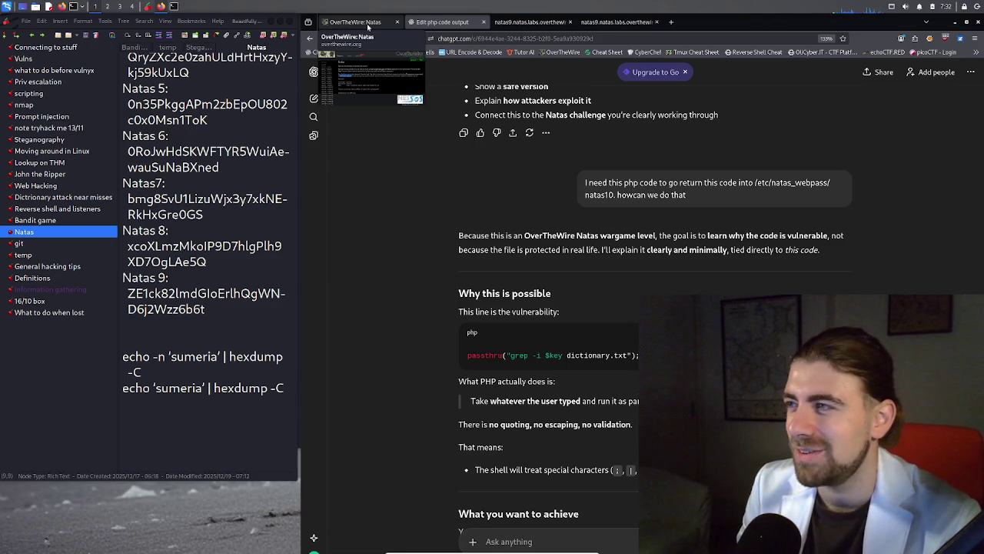
left_click(368, 27)
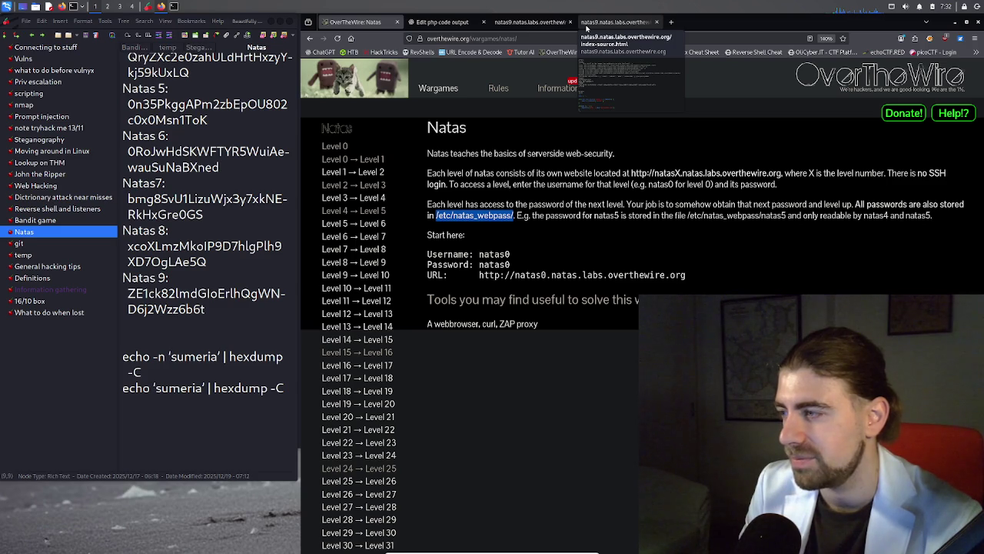
Open the natas9 source, zoom in, and highlight $key in the passthru grep line
left_click(587, 29)
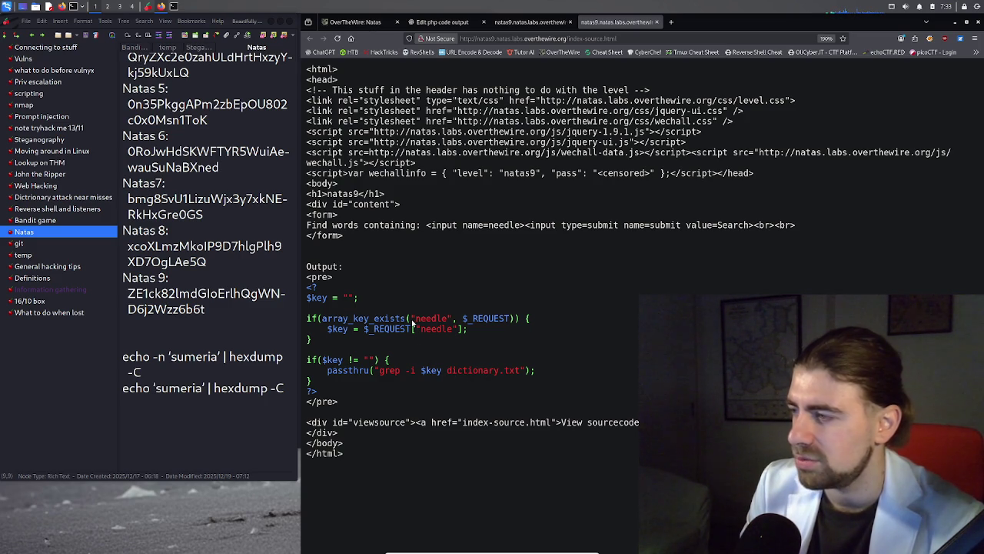
key("ctrl+plus")
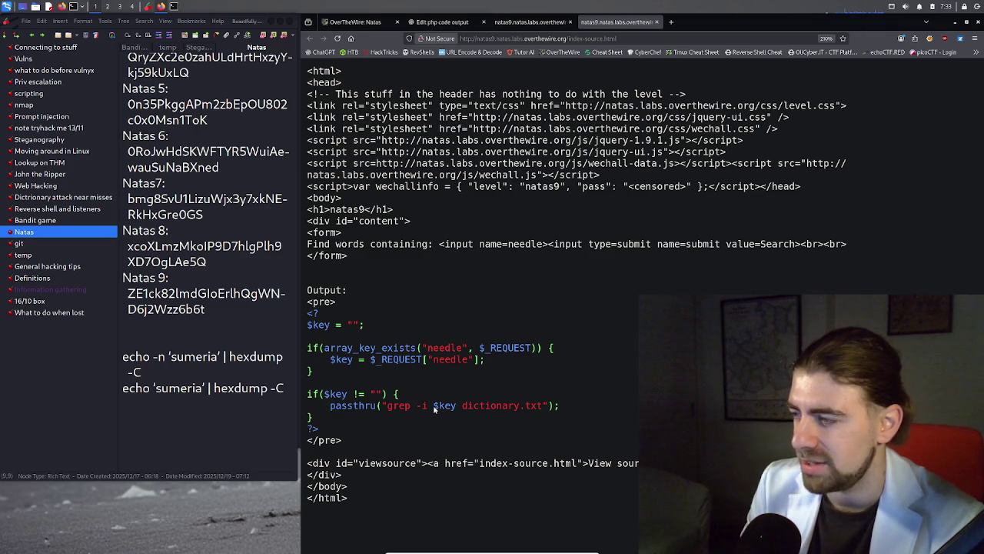
left_click_drag(435, 409, 456, 412)
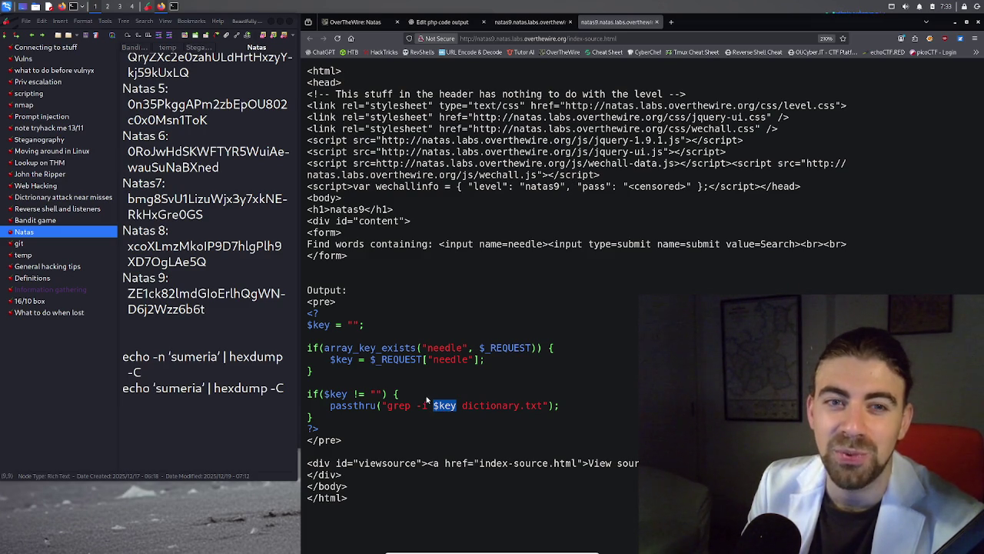
Search Google for 'advent of cyber' in a new tab
left_click(672, 22)
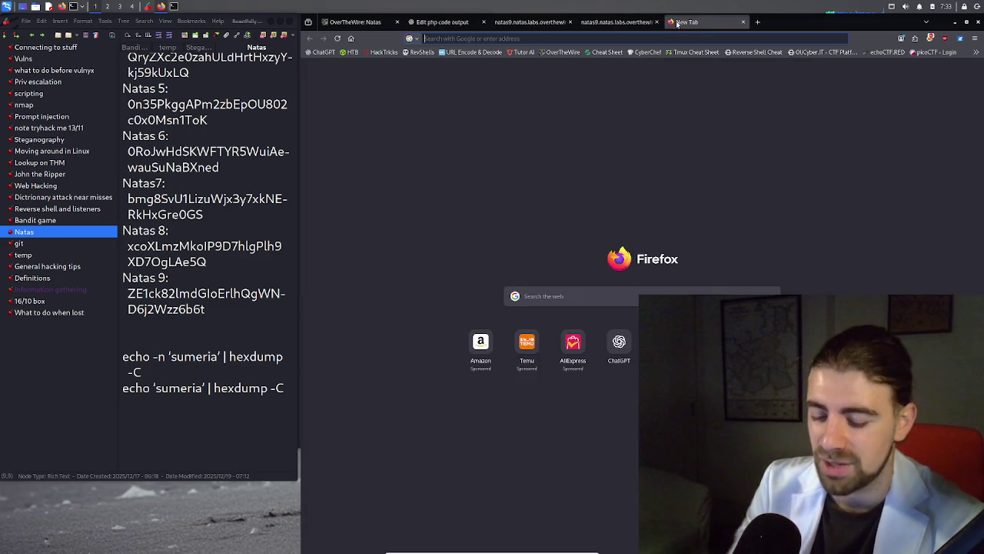
type("adv")
type("ent")
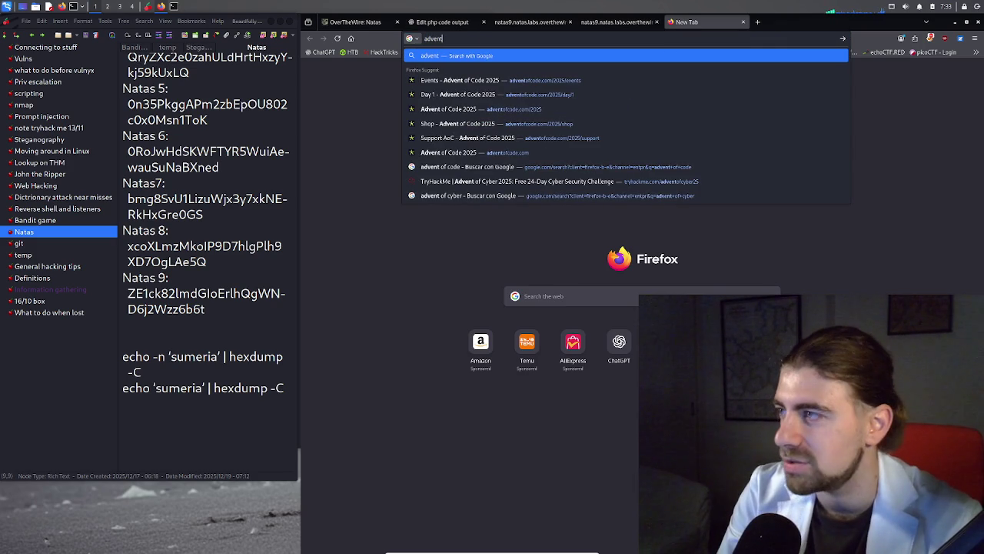
type(" of cyber")
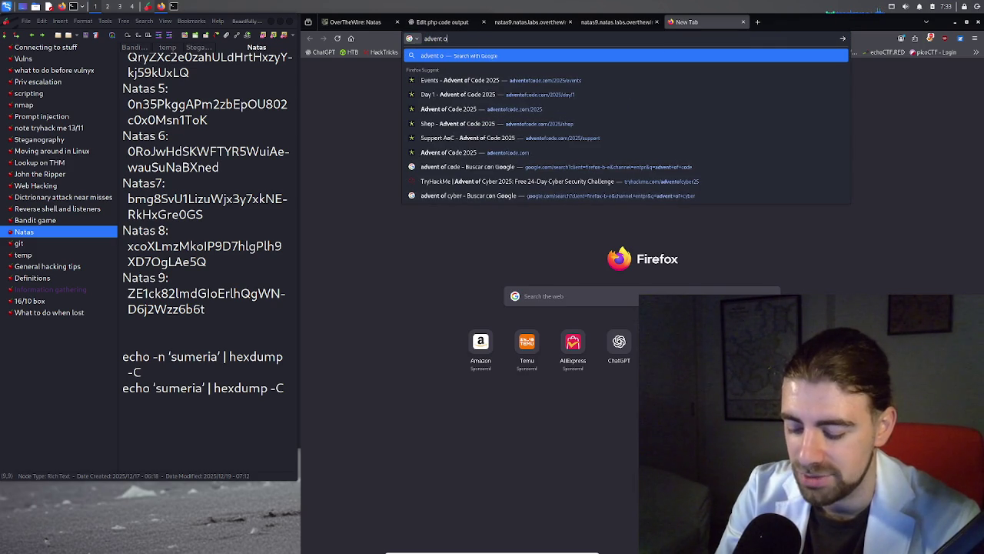
key("Return")
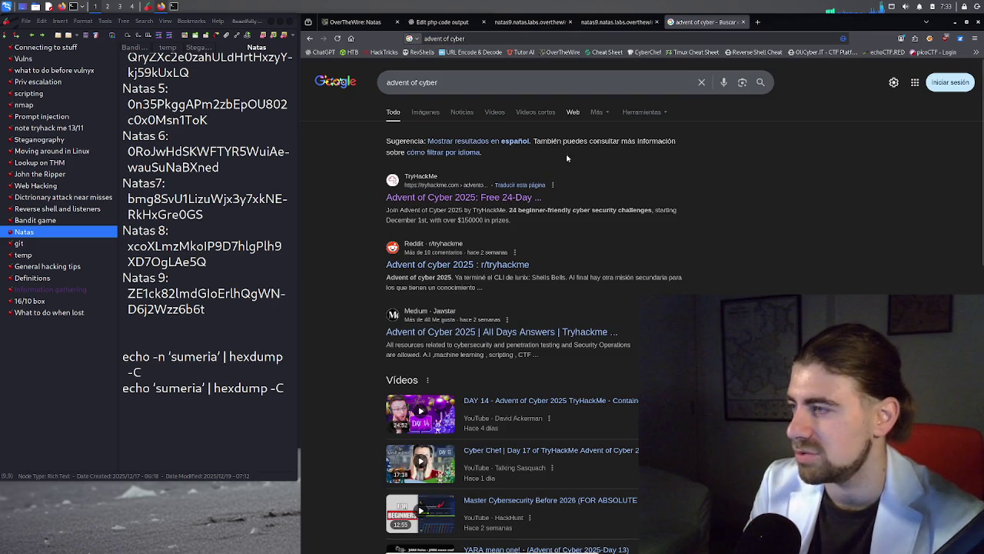
Scroll through the TryHackMe Advent of Cyber 2025 page, then close its tab
left_click(524, 198)
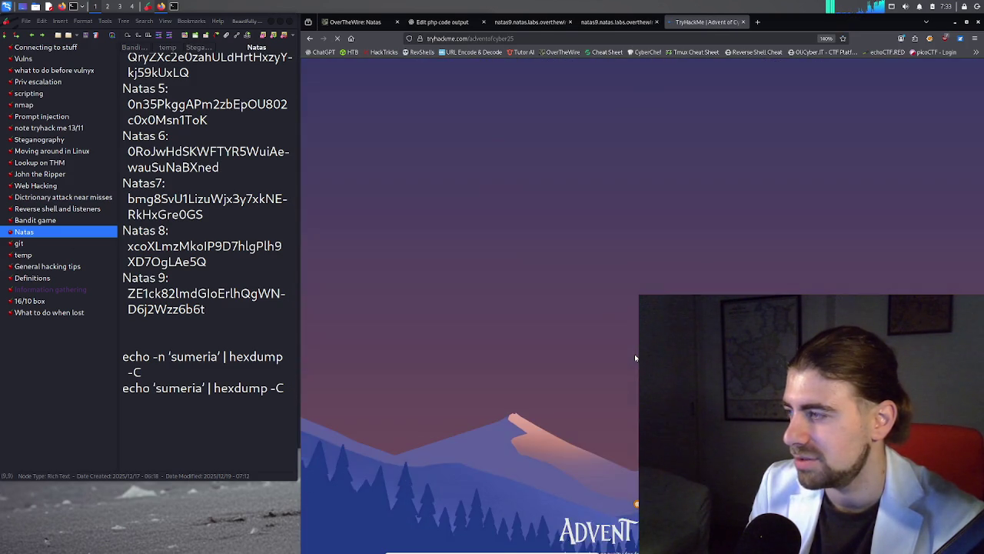
scroll(635, 355, "down", 3)
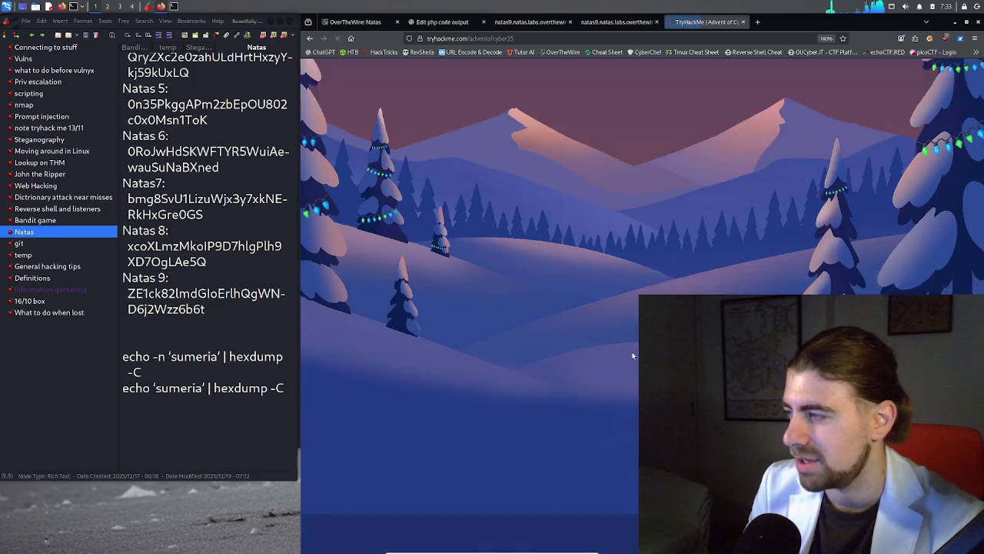
scroll(633, 355, "up", 3)
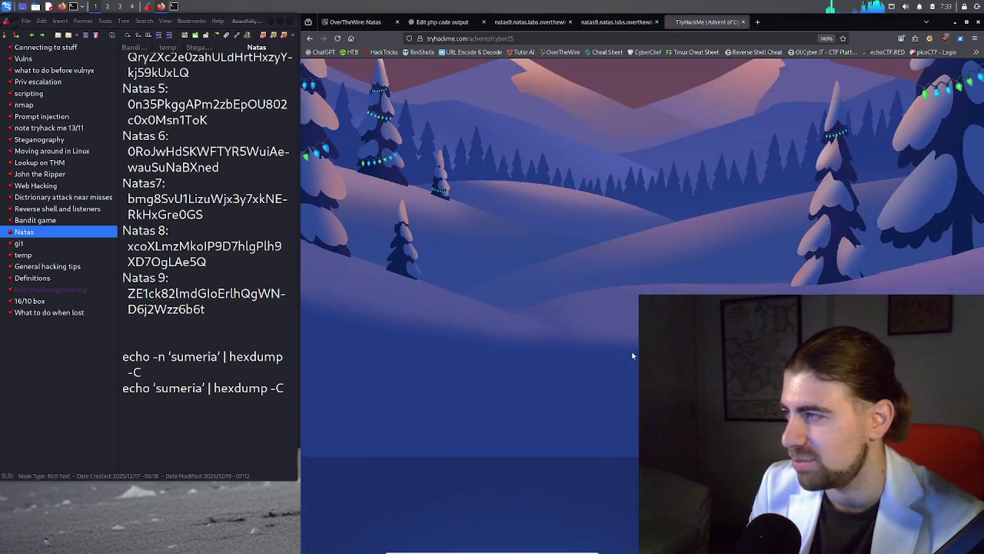
scroll(633, 356, "down", 5)
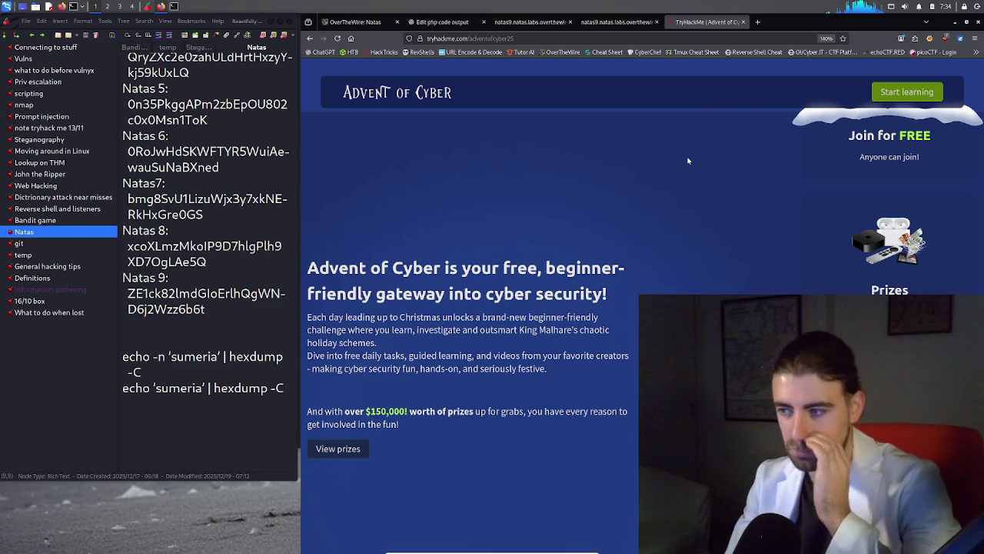
middle_click(695, 25)
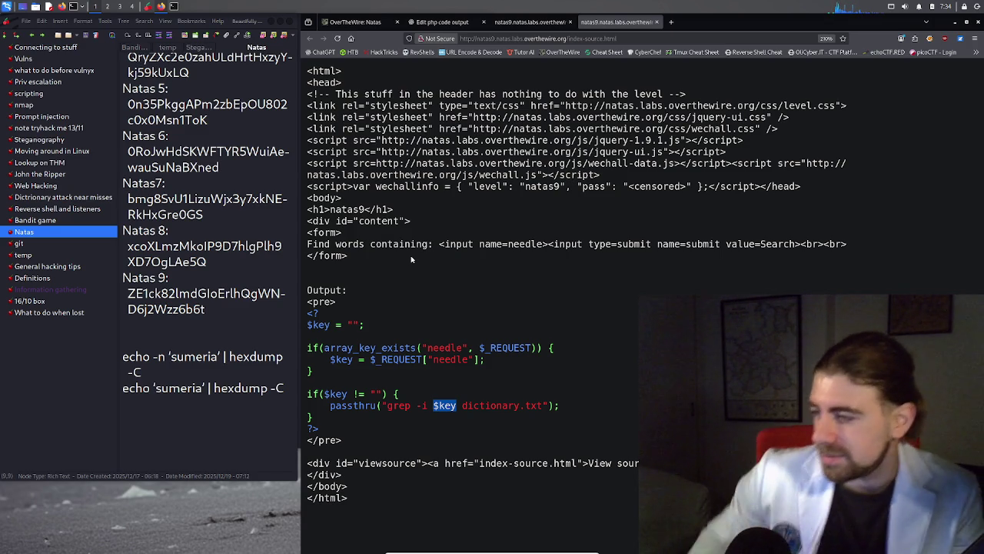
Deselect $key, highlight /etc/natas_webpass/natas10 in the ChatGPT question, then return to the natas9 search
left_click(466, 413)
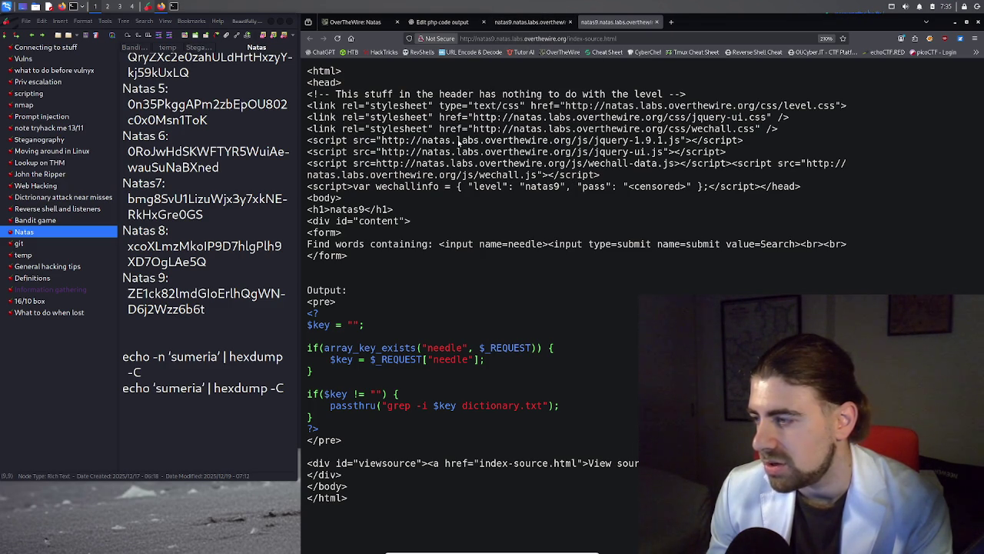
left_click(443, 21)
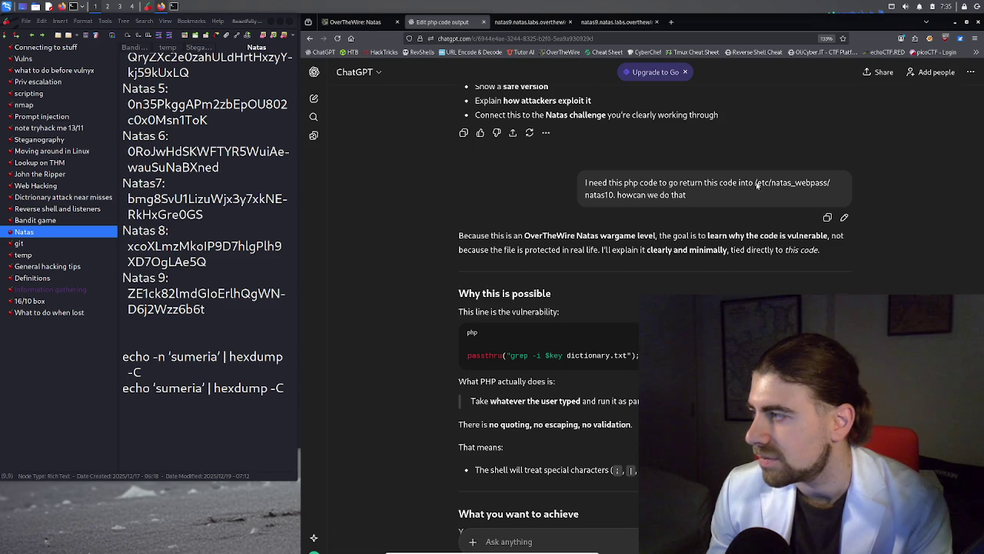
left_click_drag(755, 184, 613, 197)
key("ctrl+c")
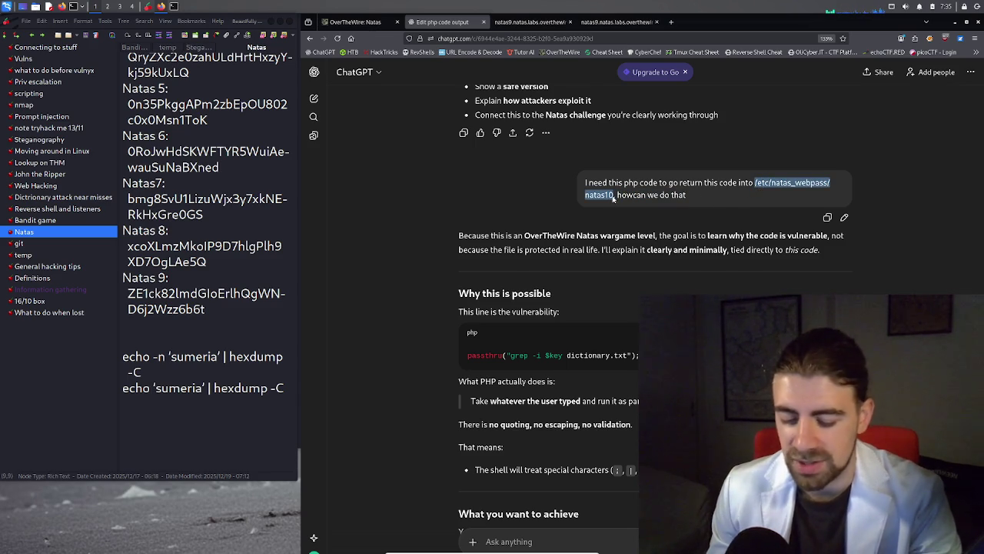
left_click(530, 22)
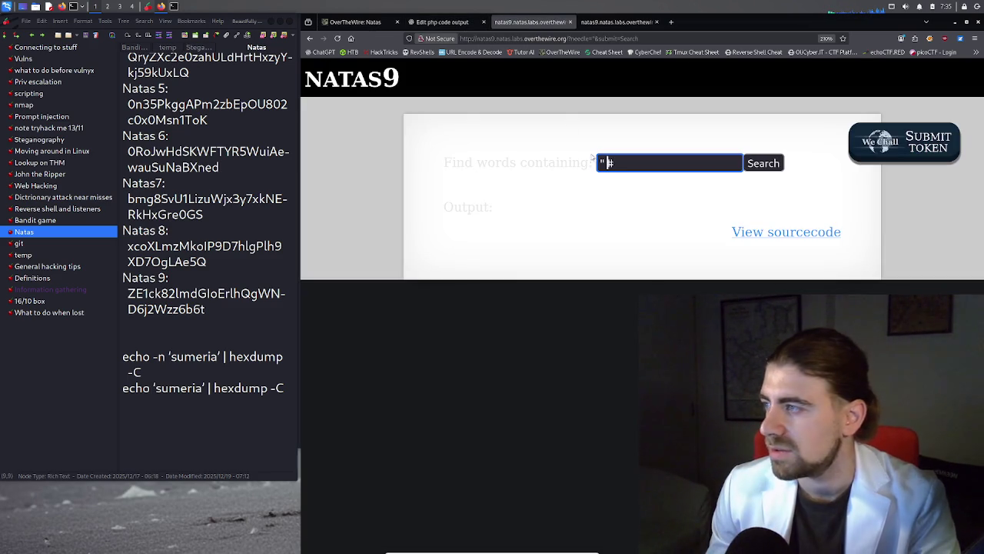
Search natas9 for /etc/natas_webpass/natas10 after deleting the trailing ' #'
key("ctrl+v")
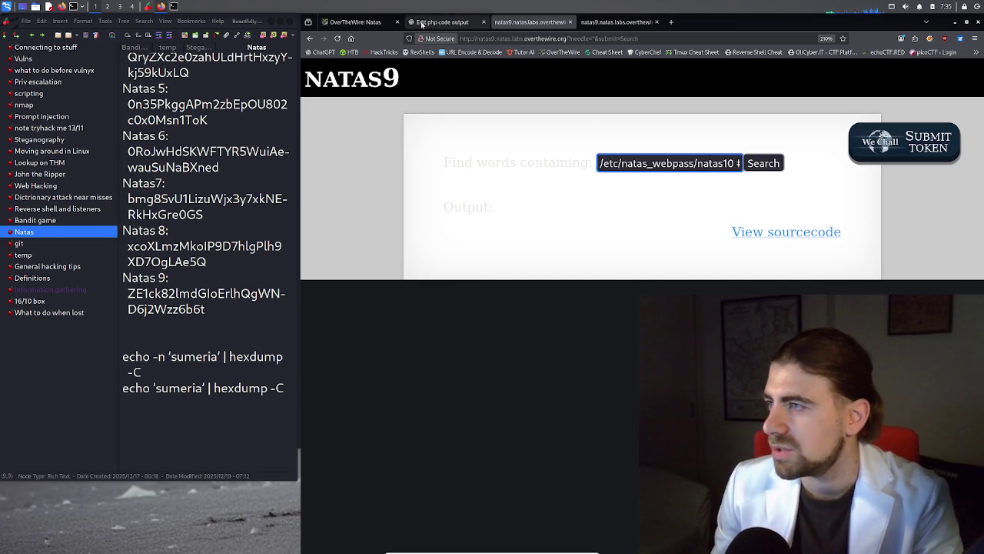
left_click(422, 23)
left_click(355, 21)
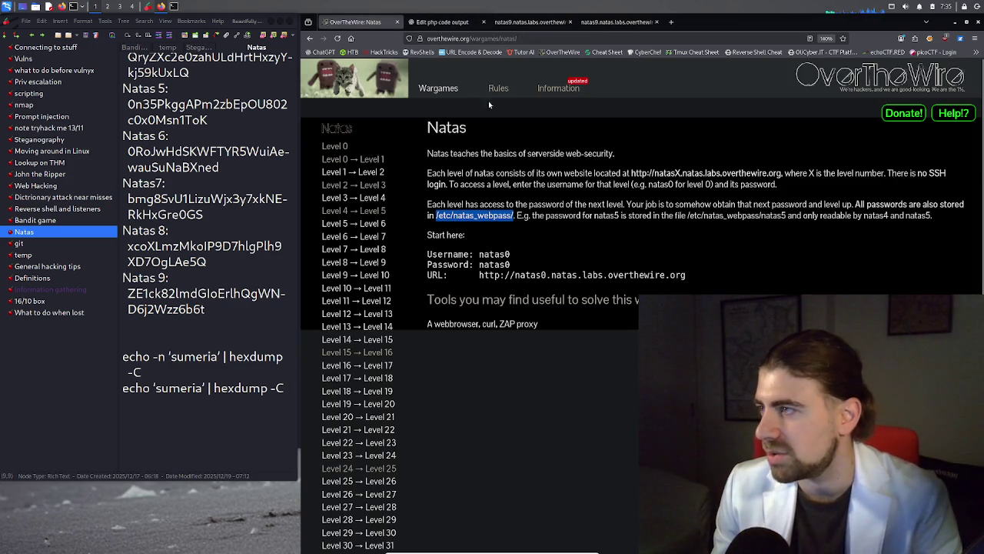
left_click(612, 21)
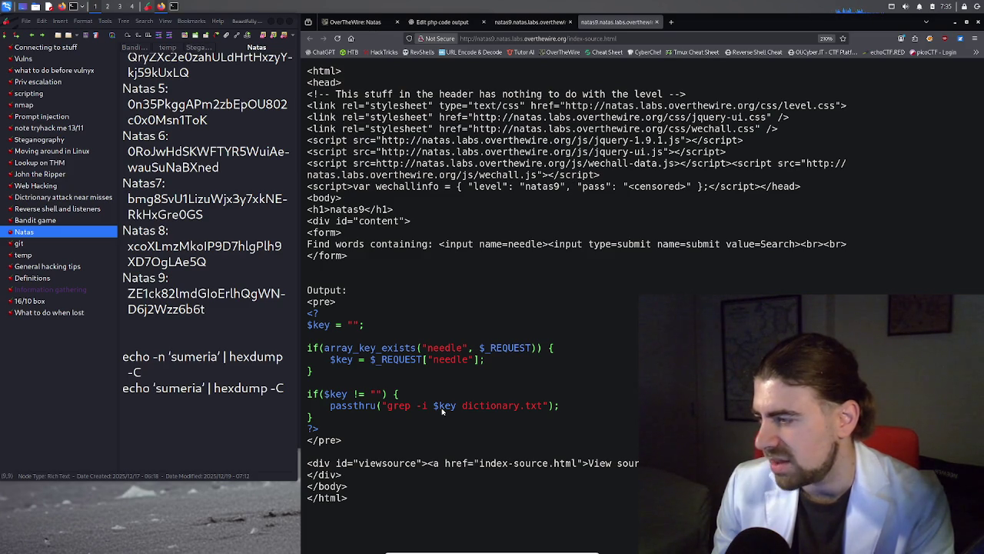
left_click(354, 21)
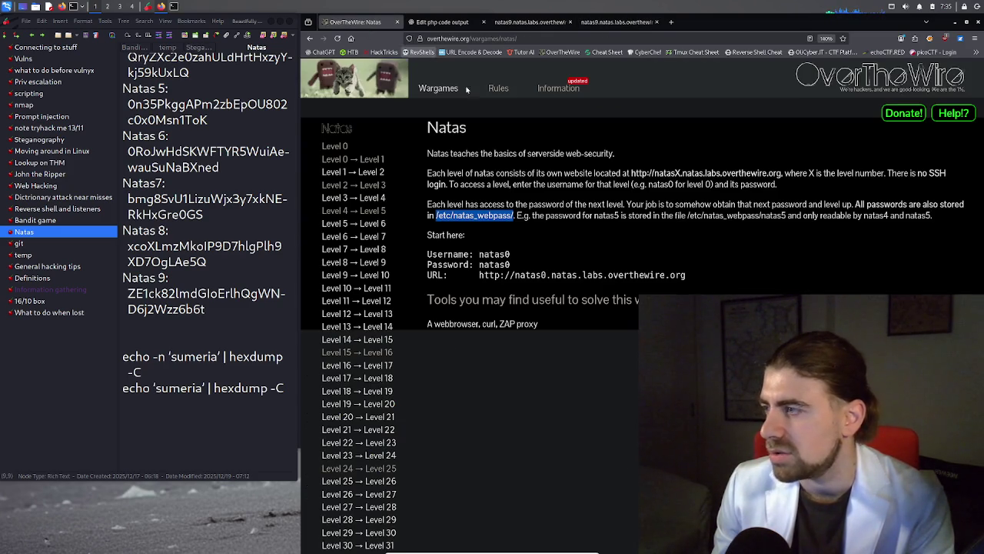
left_click(468, 21)
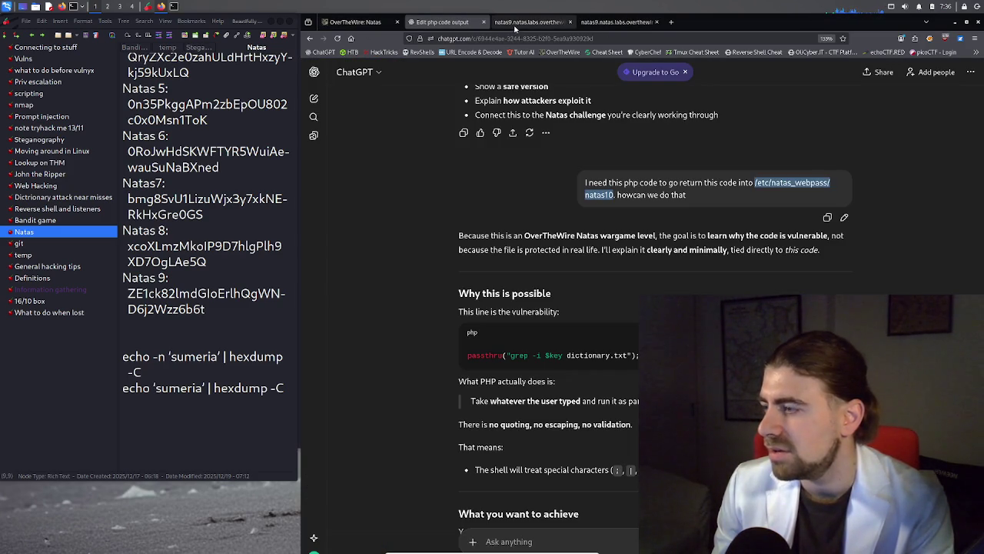
left_click(514, 23)
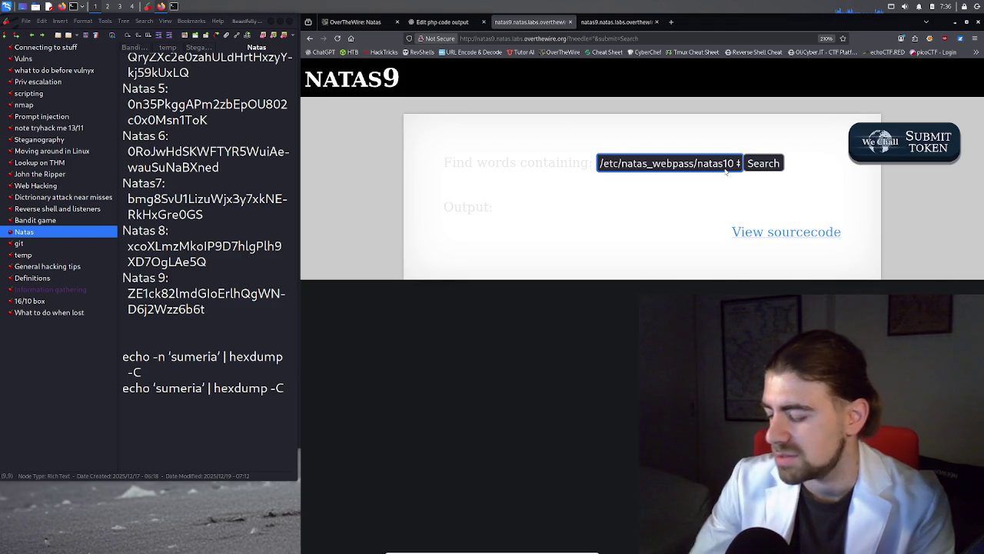
key("BackSpace")
key("BackSpace")
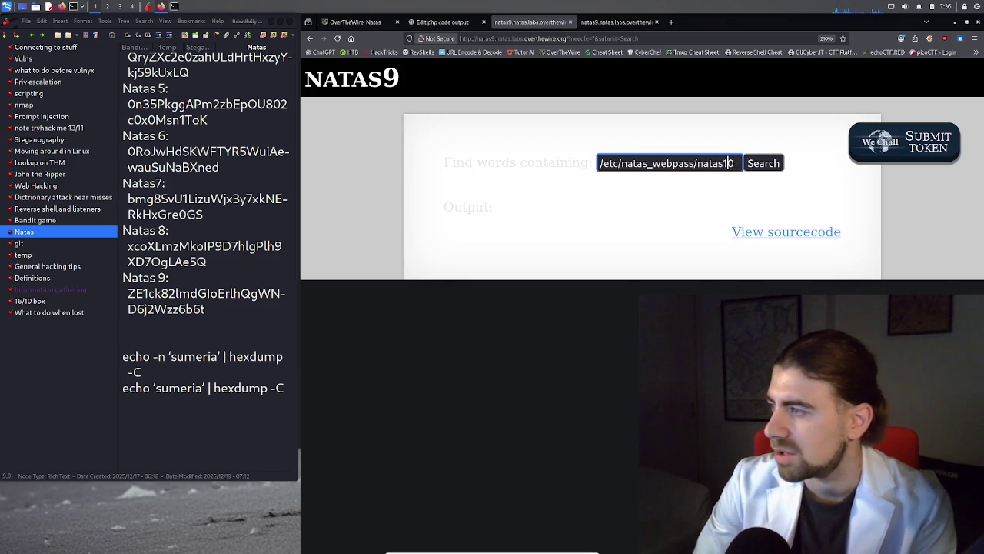
key("Left")
key("Left")
key("Left")
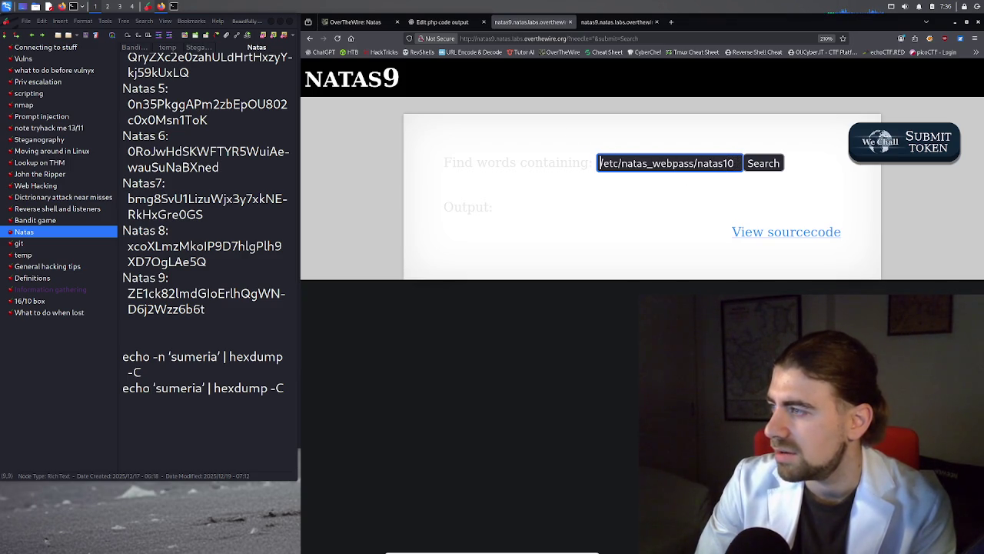
key("Return")
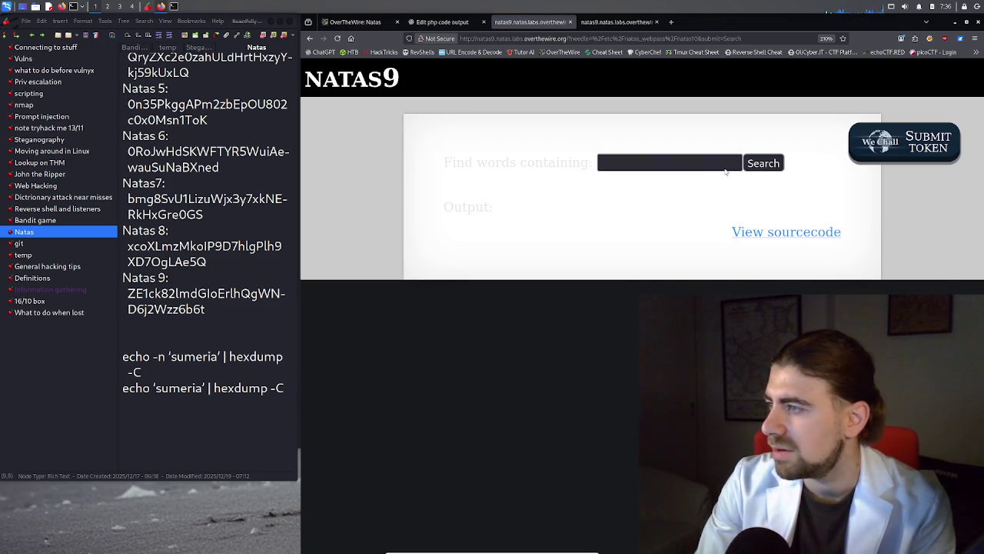
Refill the search with the natas10 path and reopen the natas9 PHP source
left_click(701, 159)
key("Down")
key("Return")
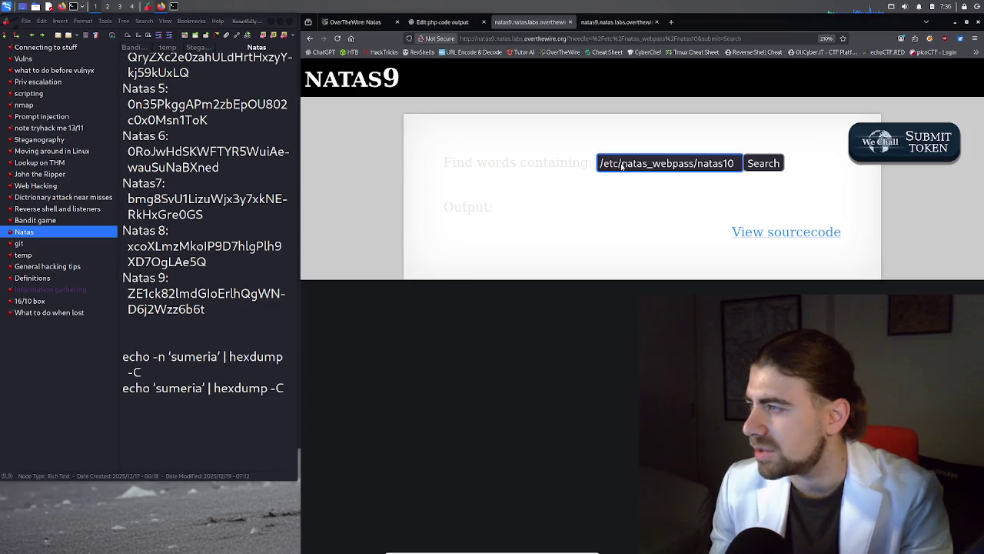
key("Home")
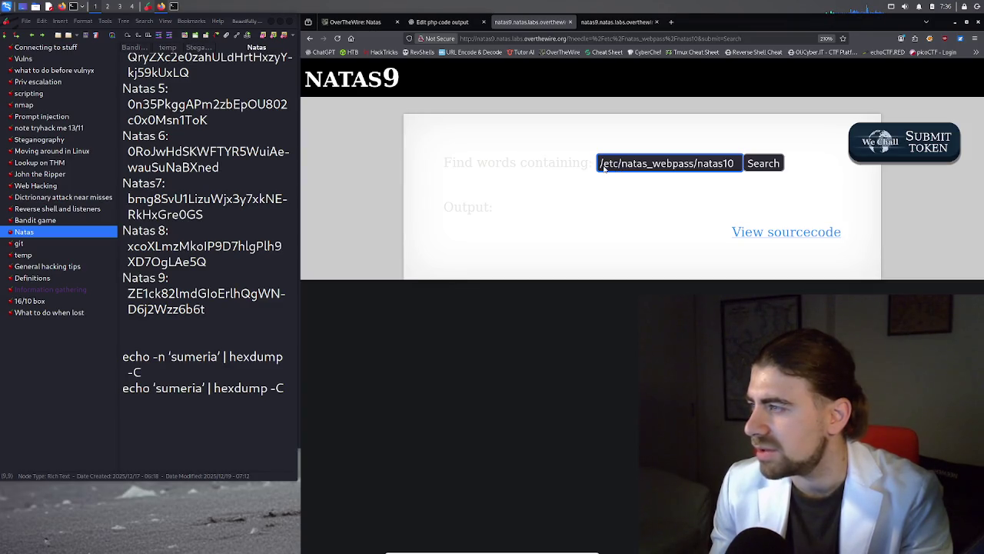
left_click(466, 30)
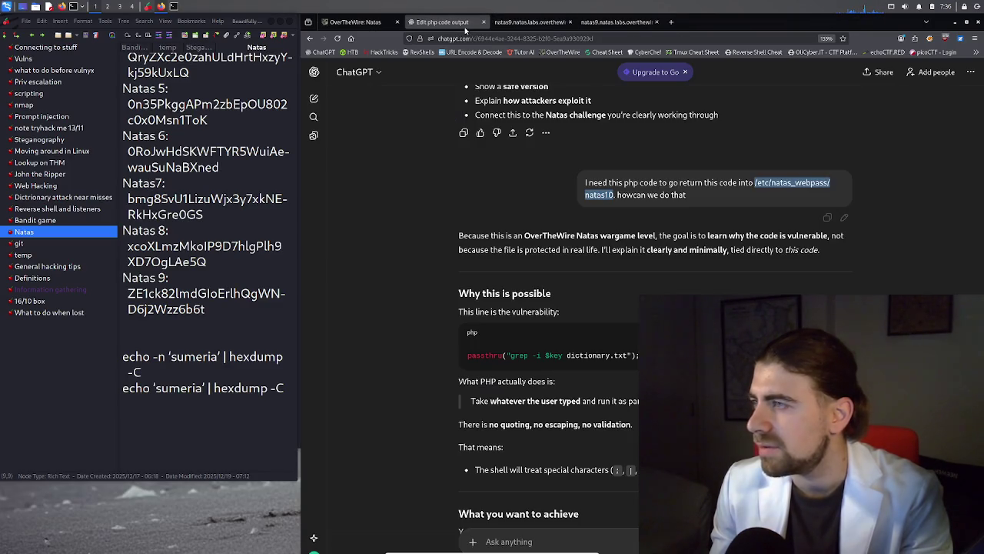
left_click(536, 26)
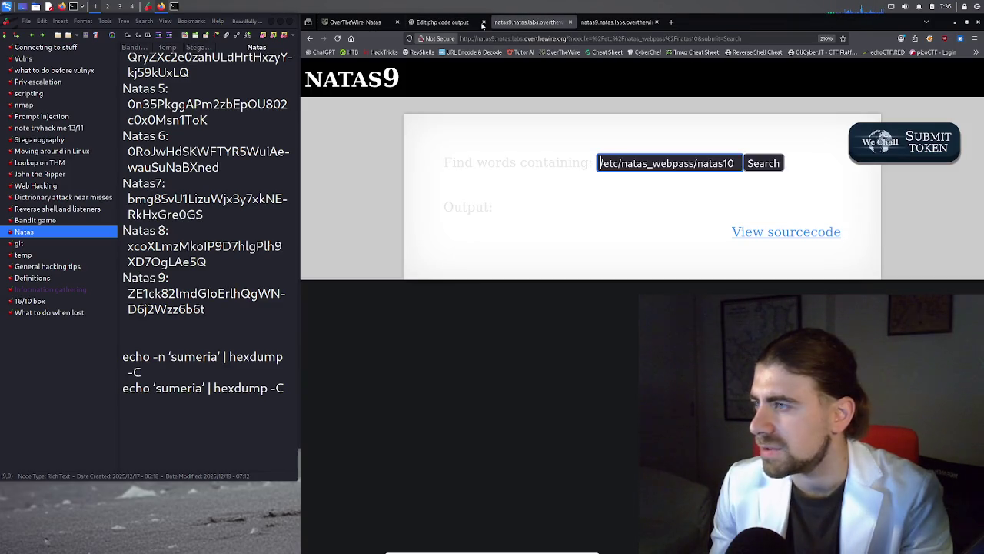
left_click(615, 22)
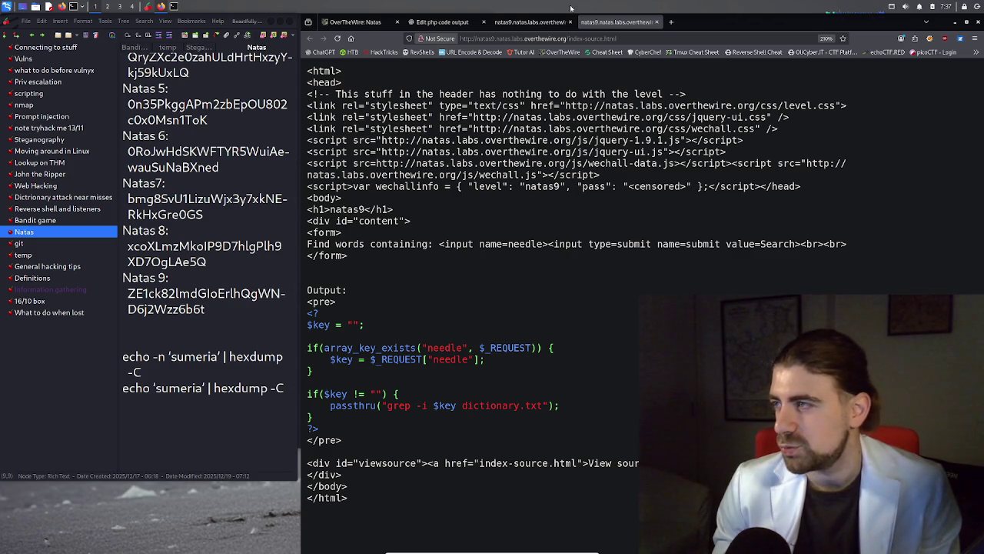
Reselect the natas9 search text and review the passthru grep source before returning to ChatGPT
left_click(536, 23)
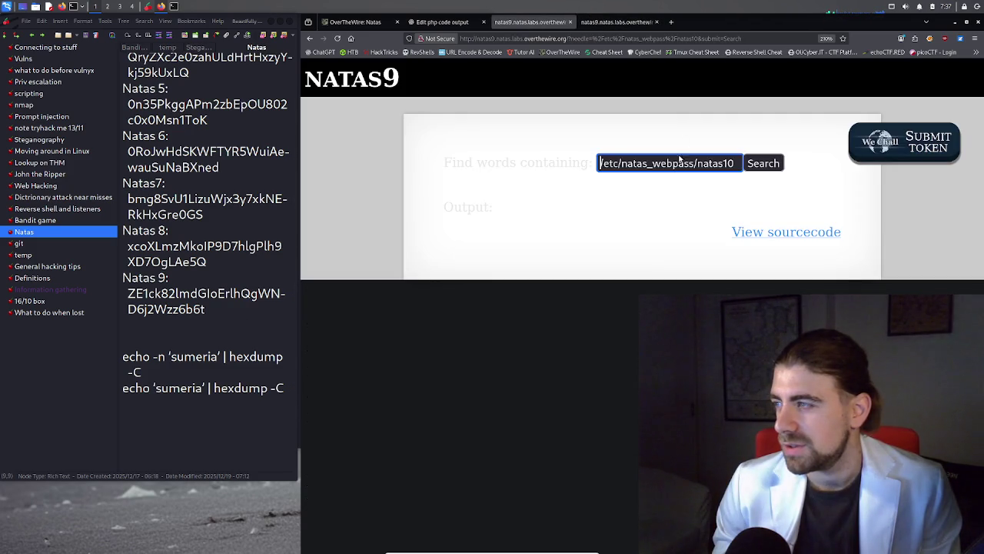
triple_click(679, 163)
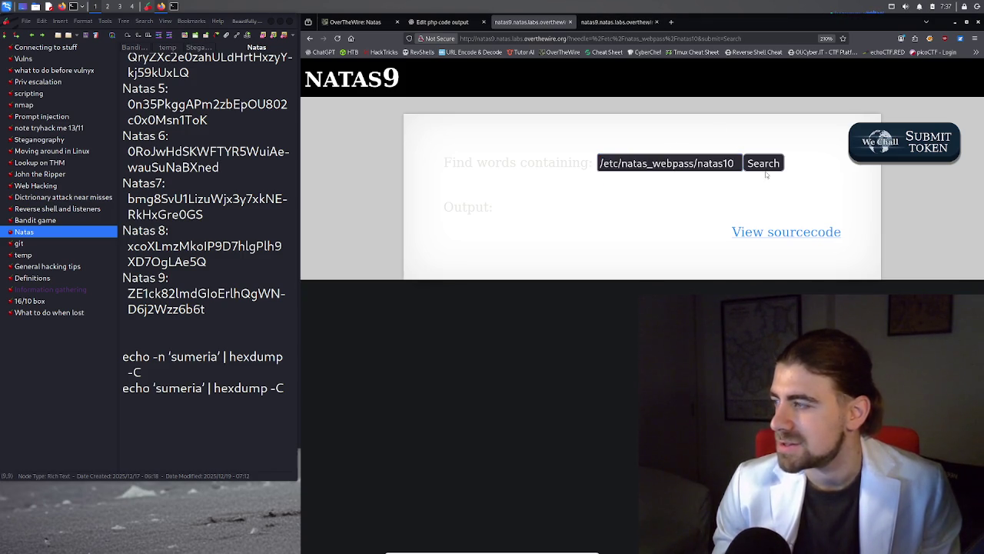
left_click(553, 232)
left_click(616, 23)
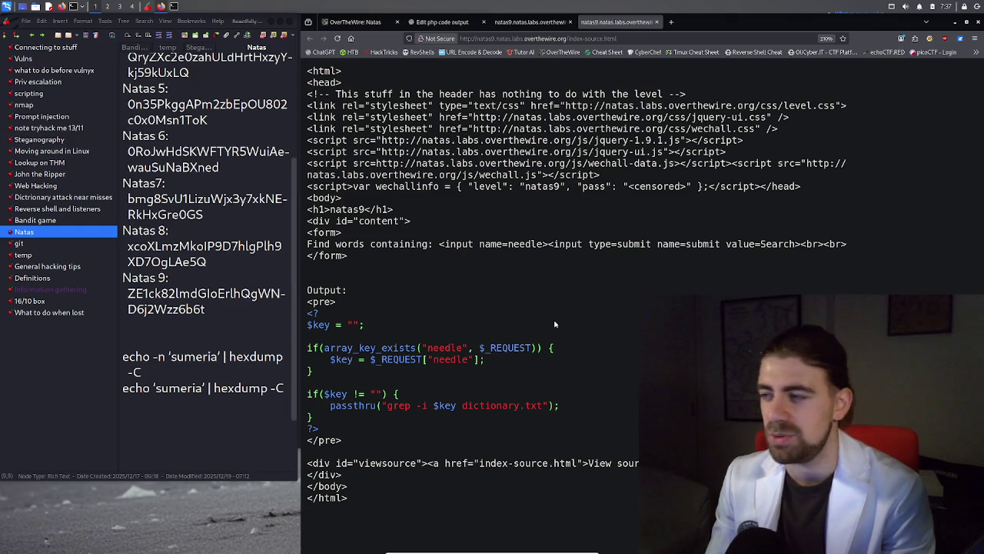
left_click(419, 21)
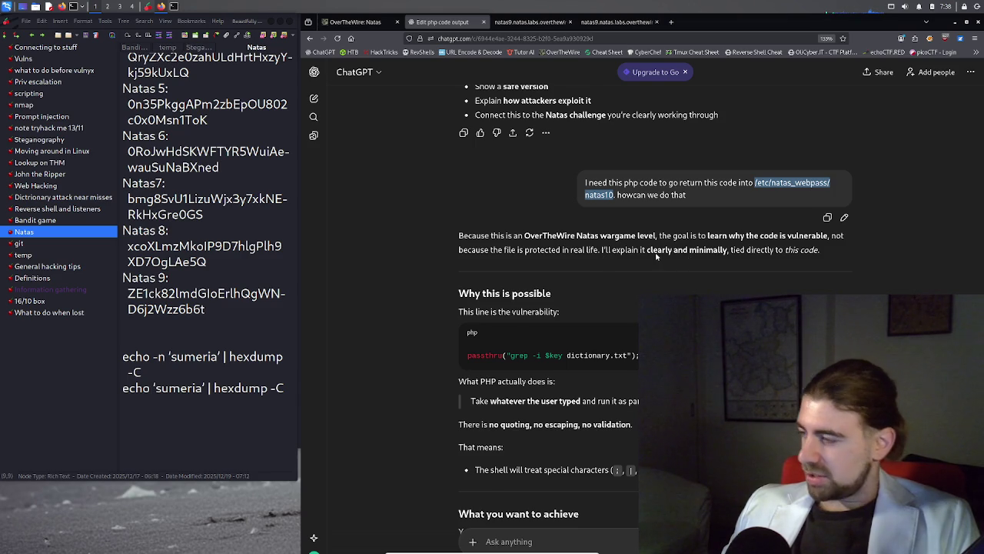
Read ChatGPT's example payload 'anything; cat /etc/natas_webpass/natas10', then go to the Natas overview
scroll(657, 261, "down", 1)
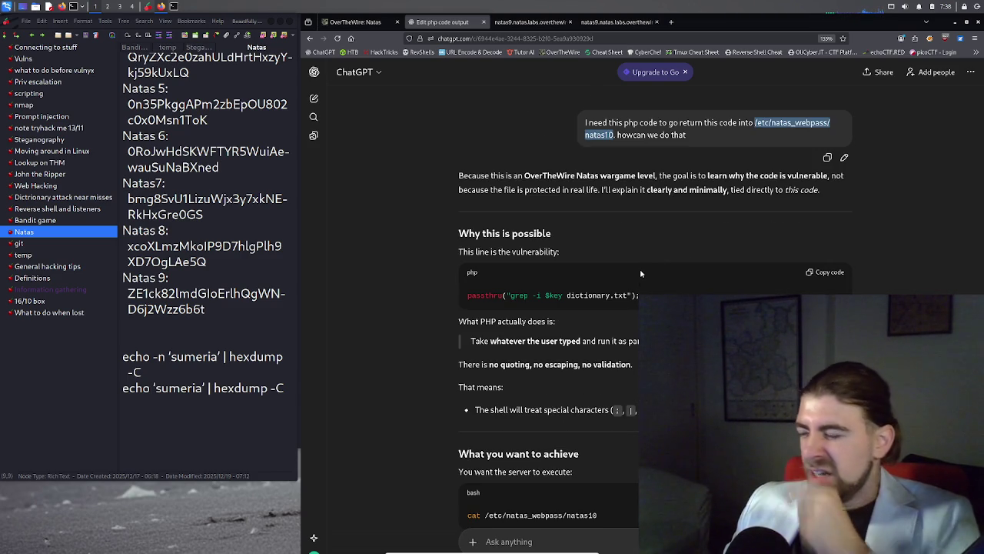
scroll(588, 362, "down", 2)
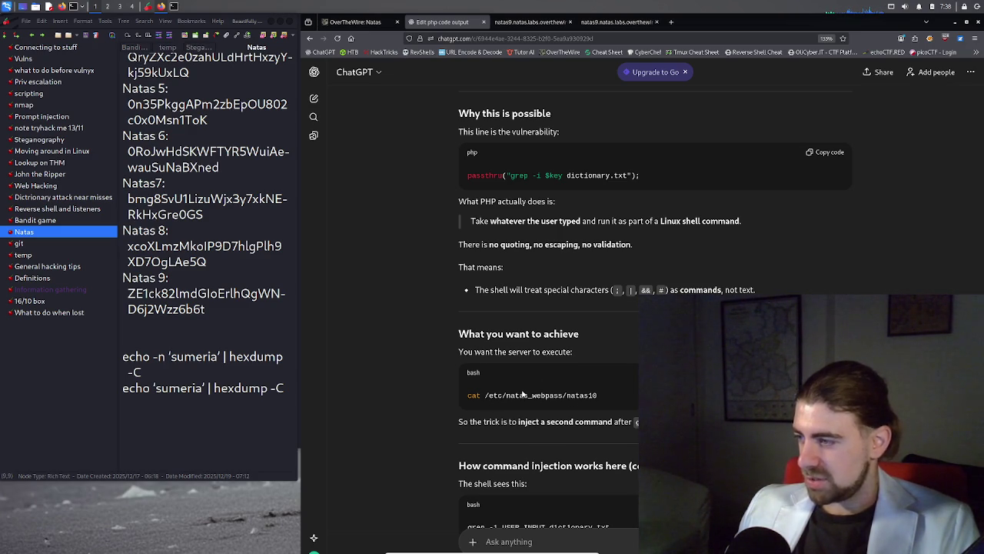
scroll(522, 393, "down", 1)
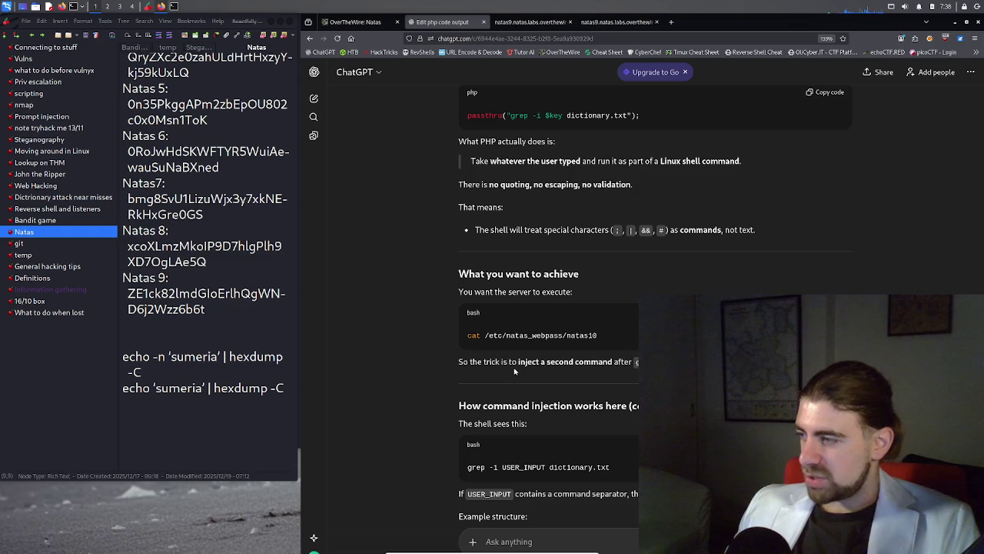
scroll(544, 366, "down", 1)
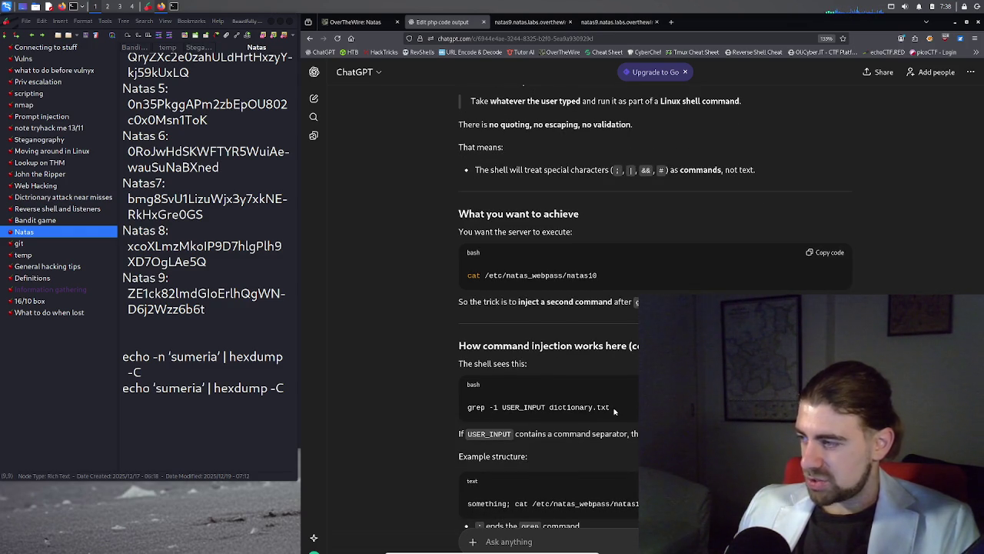
scroll(613, 412, "down", 2)
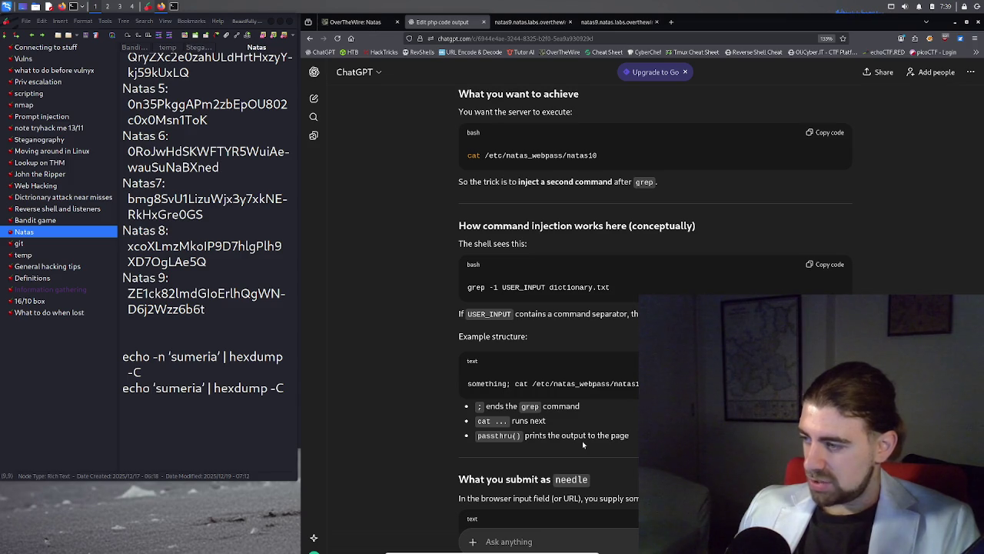
scroll(582, 441, "down", 1)
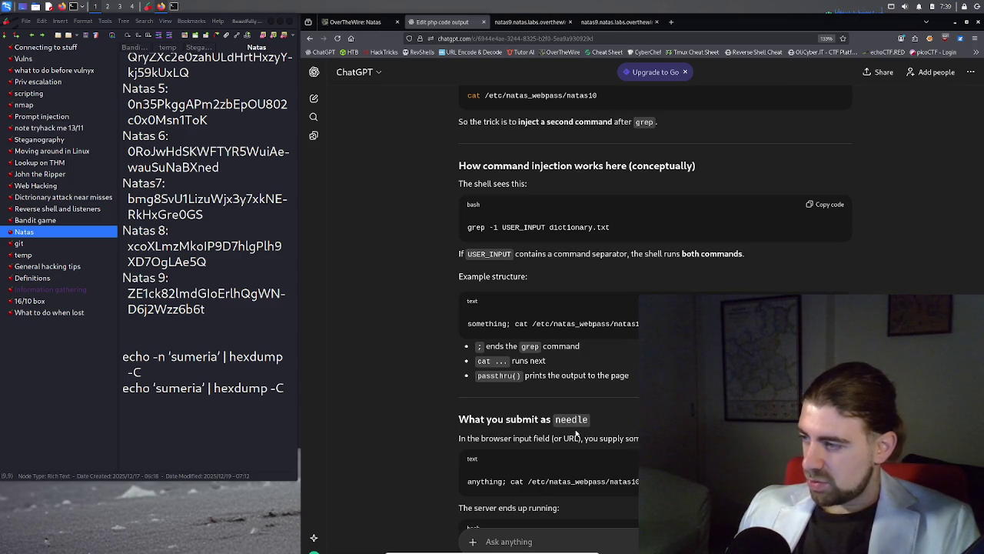
scroll(569, 435, "down", 1)
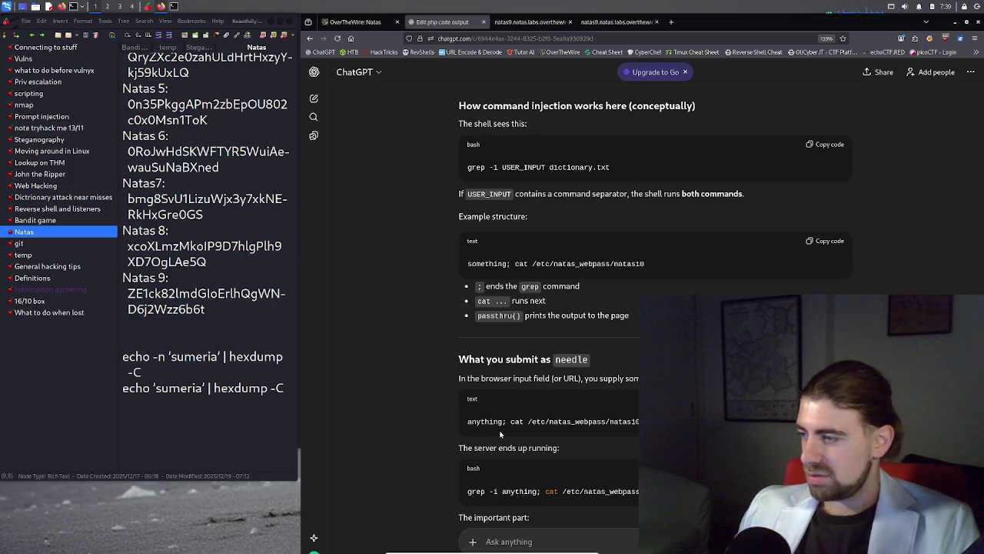
left_click_drag(507, 423, 459, 423)
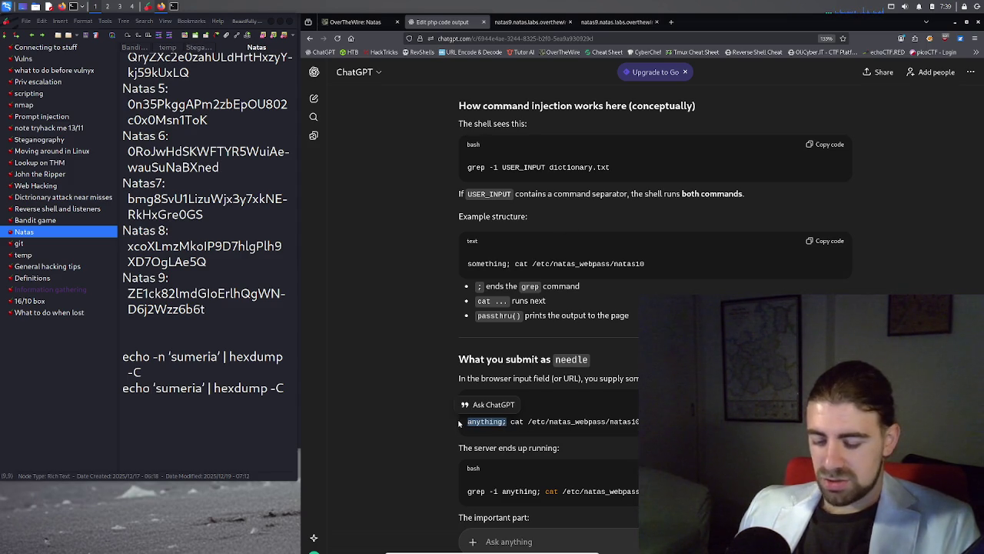
left_click(360, 22)
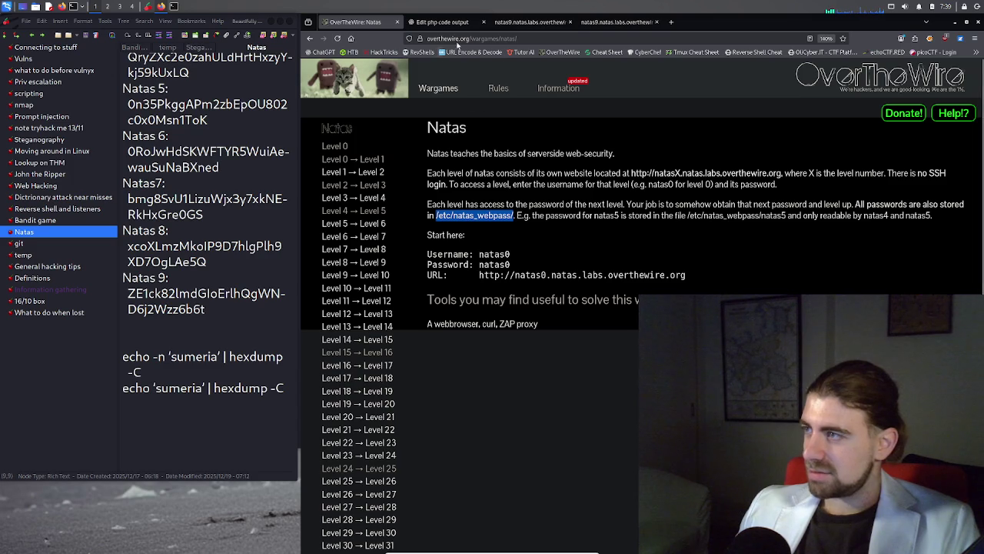
Submit 'anything; cat /etc/natas_webpass/natas10' in the natas9 search to print the natas10 password
left_click(444, 21)
left_click(531, 21)
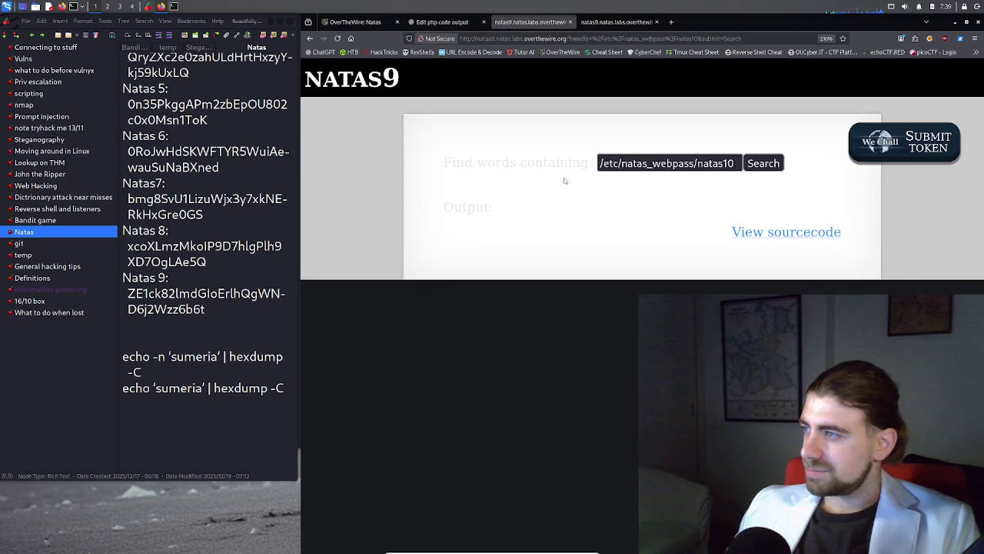
triple_click(599, 163)
left_click(598, 164)
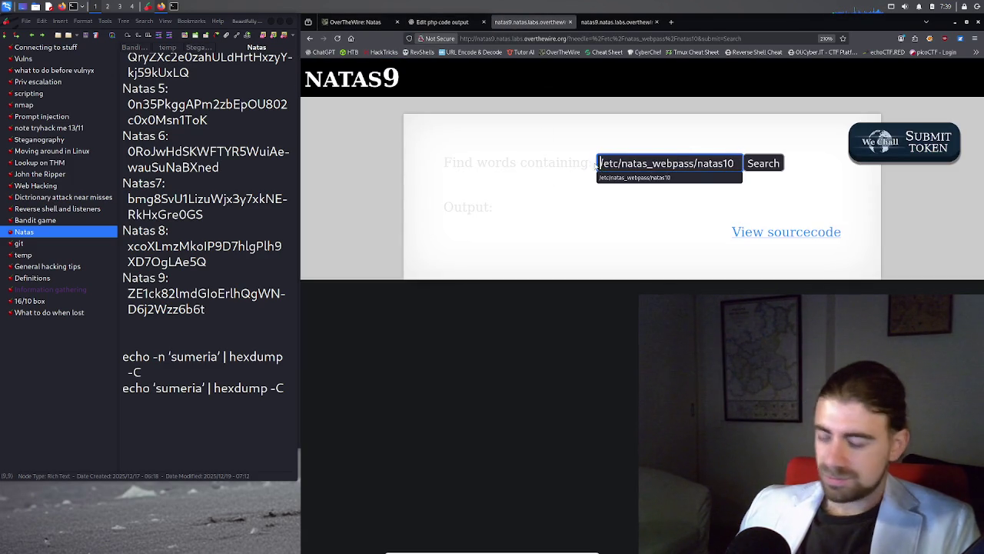
type("anything; ca")
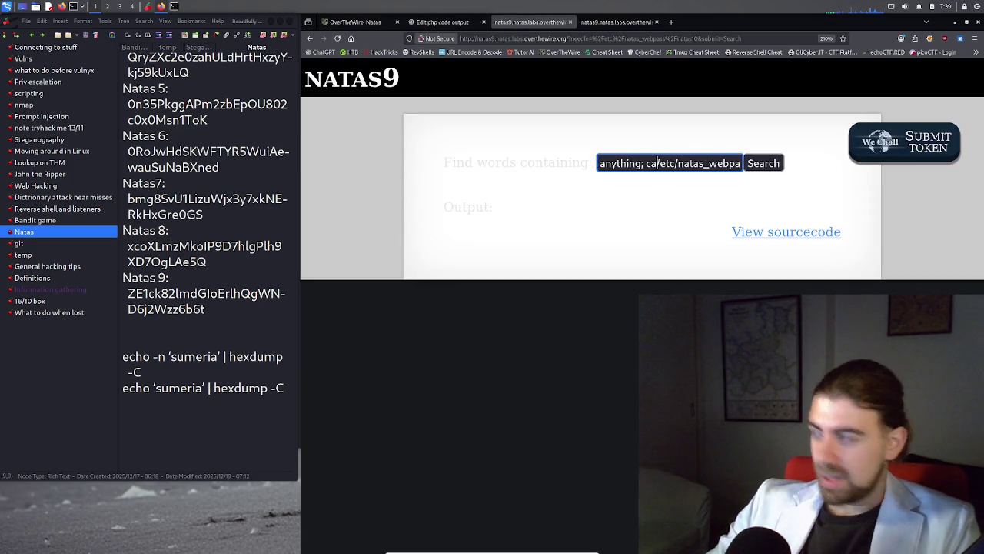
type("t")
key("Return")
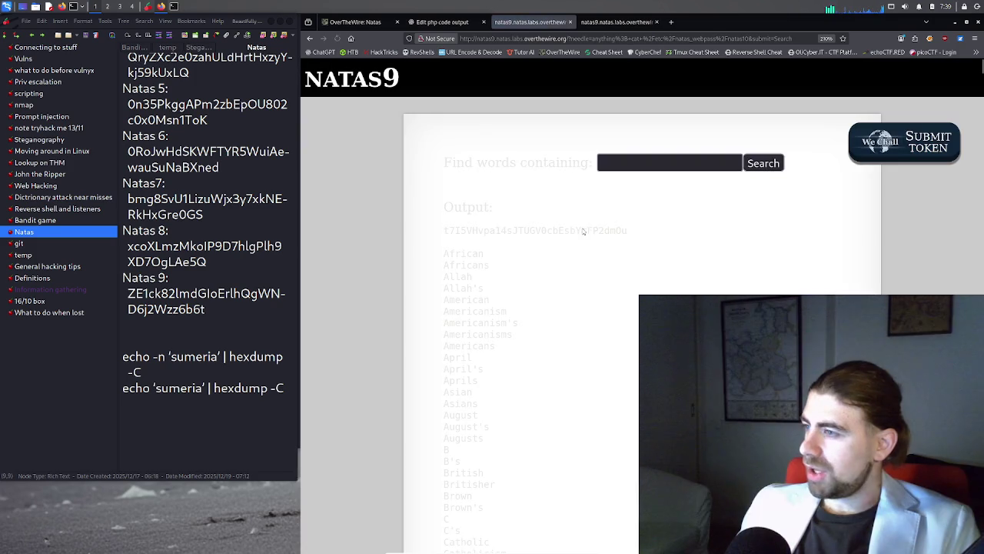
Copy the natas10 password shown in the search output
double_click(559, 233)
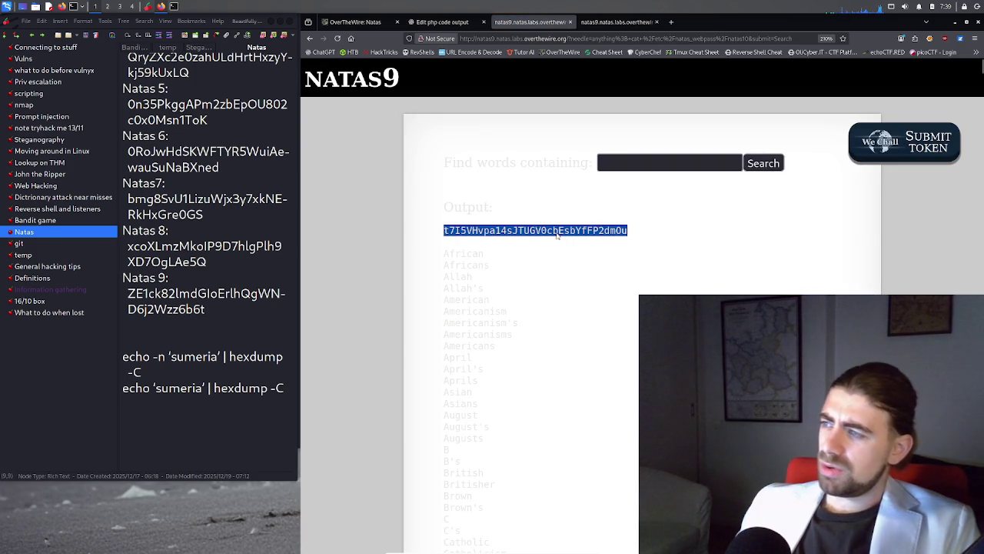
right_click(559, 235)
left_click(573, 240)
left_click(424, 19)
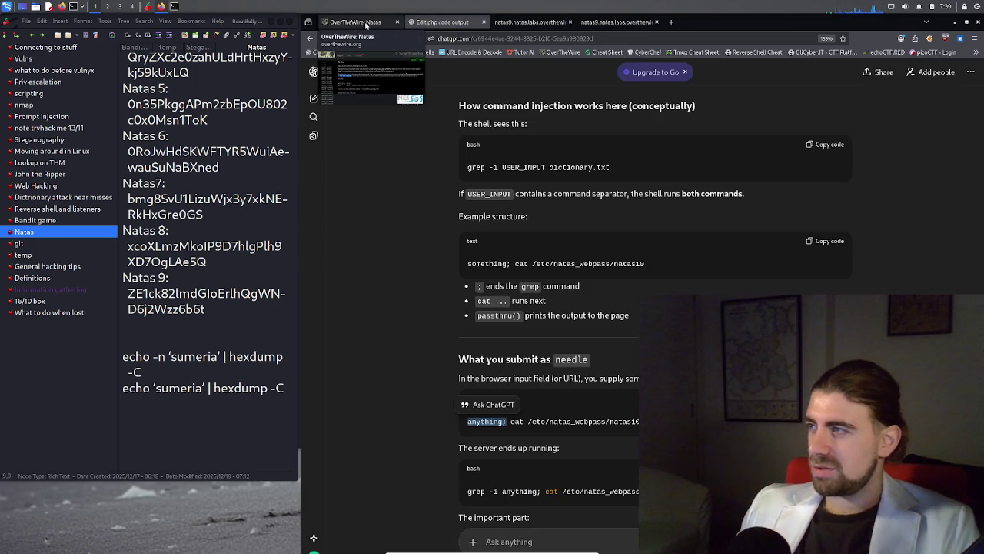
Add a 'Natas 10:' line directly below the Natas 9 entry in CherryTree
left_click(917, 38)
left_click(917, 39)
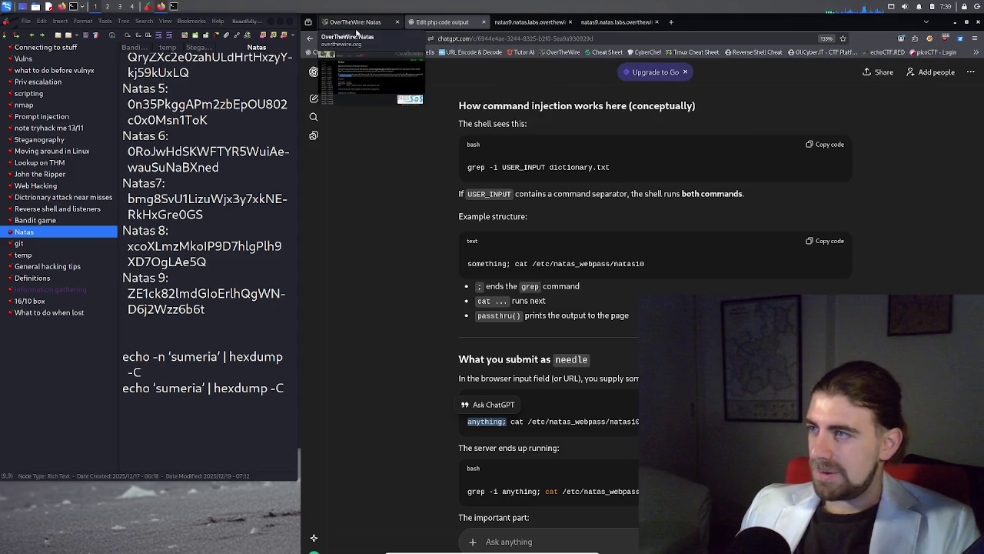
left_click(219, 309)
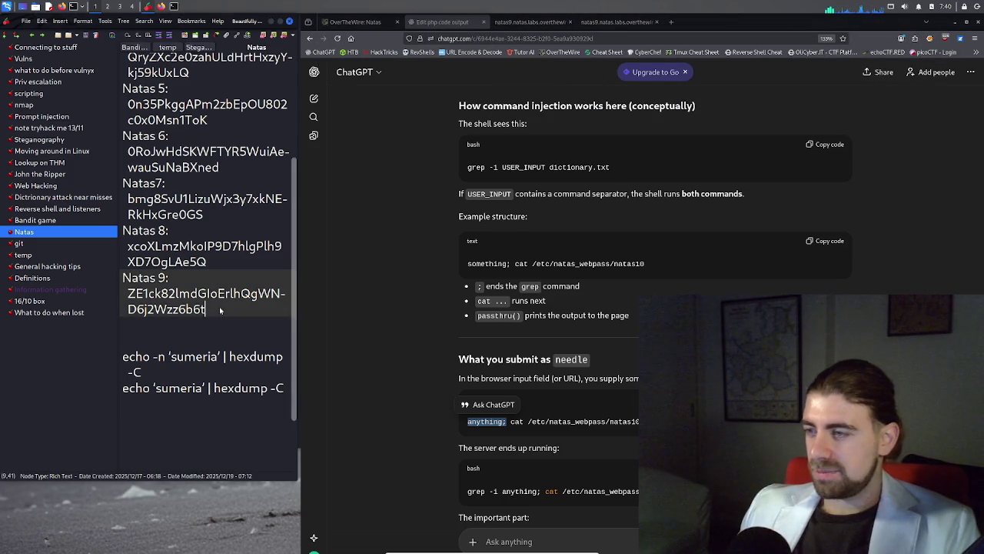
key("Return")
key("Return")
type("Natas 10")
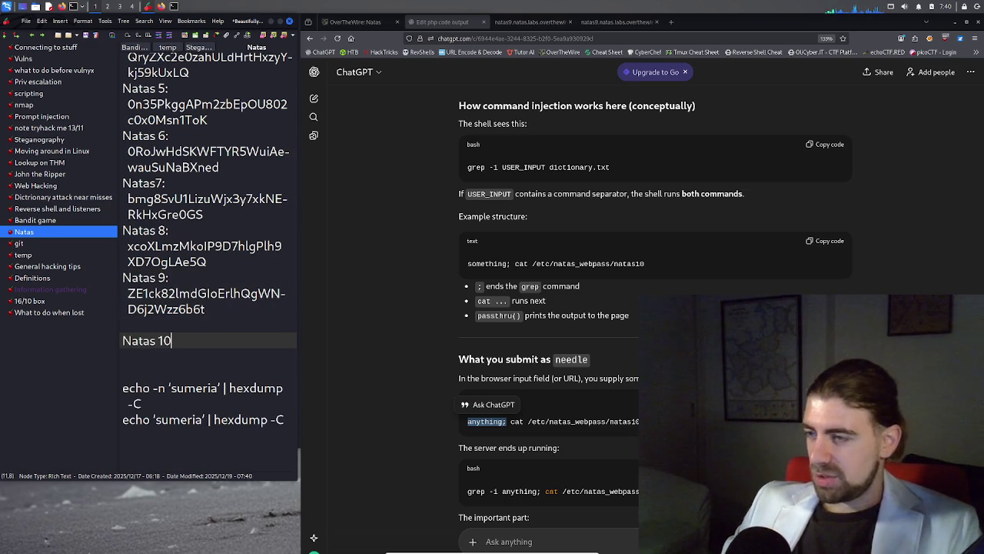
type(":")
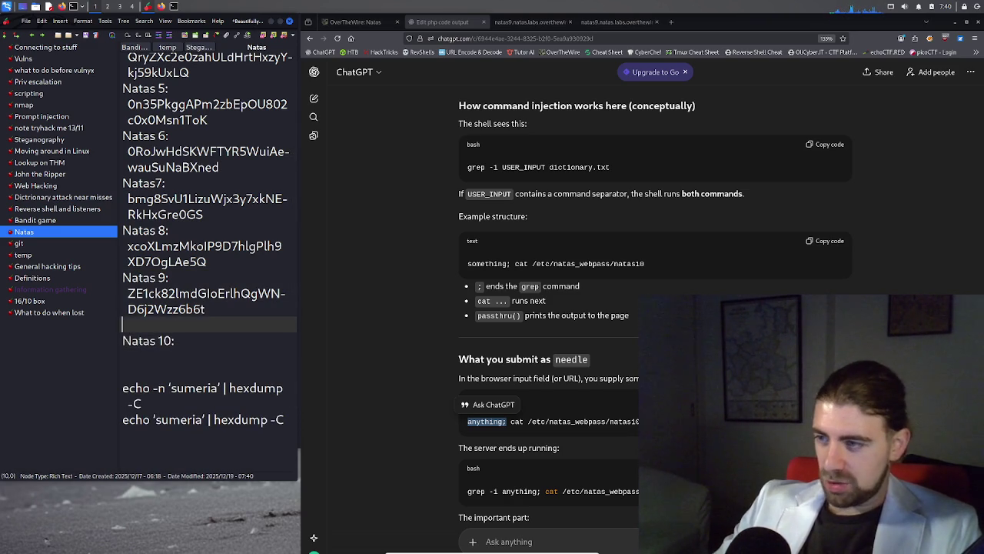
key("Up")
key("BackSpace")
Paste the copied natas10 password and move it onto its own line
left_click(219, 307)
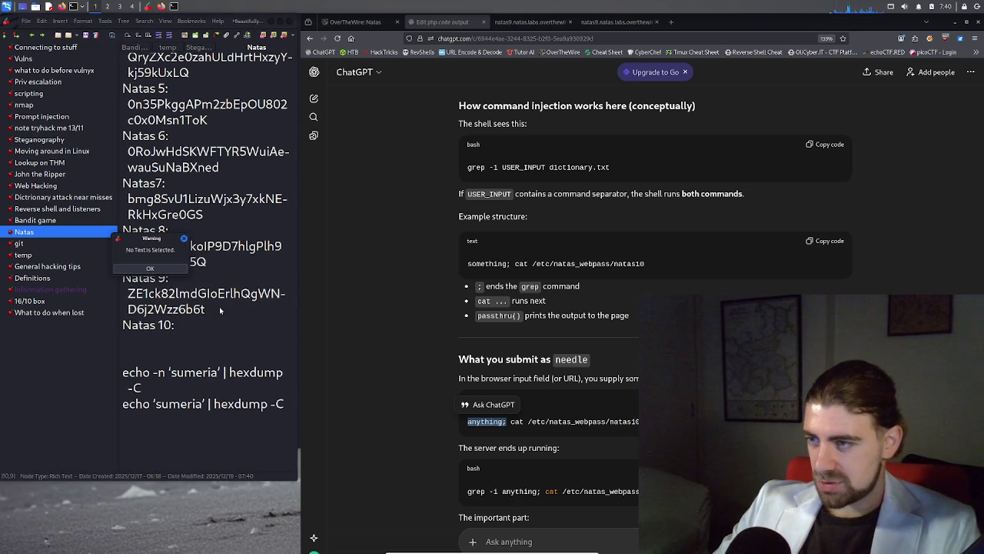
key("Return")
key("ctrl+v")
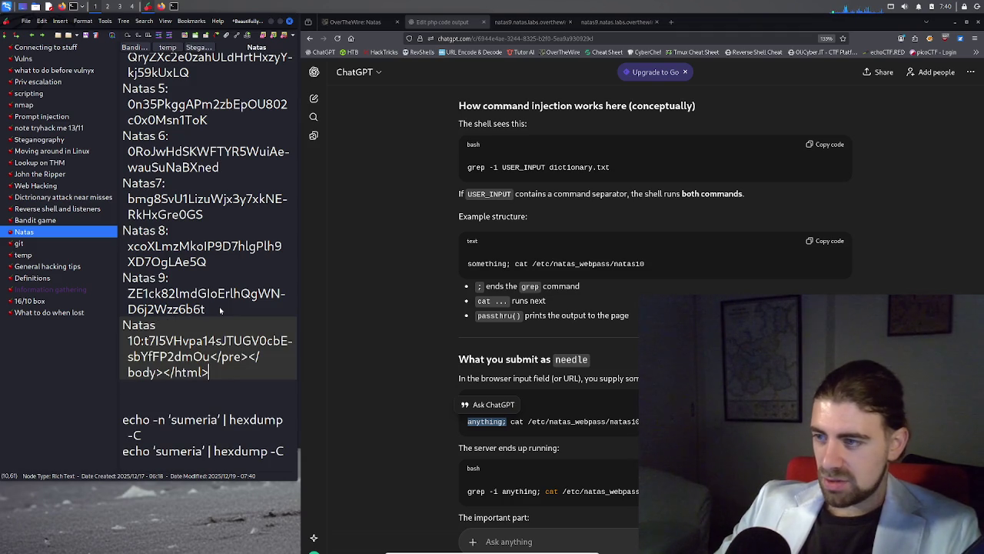
key("Left")
key("Left")
key("Left")
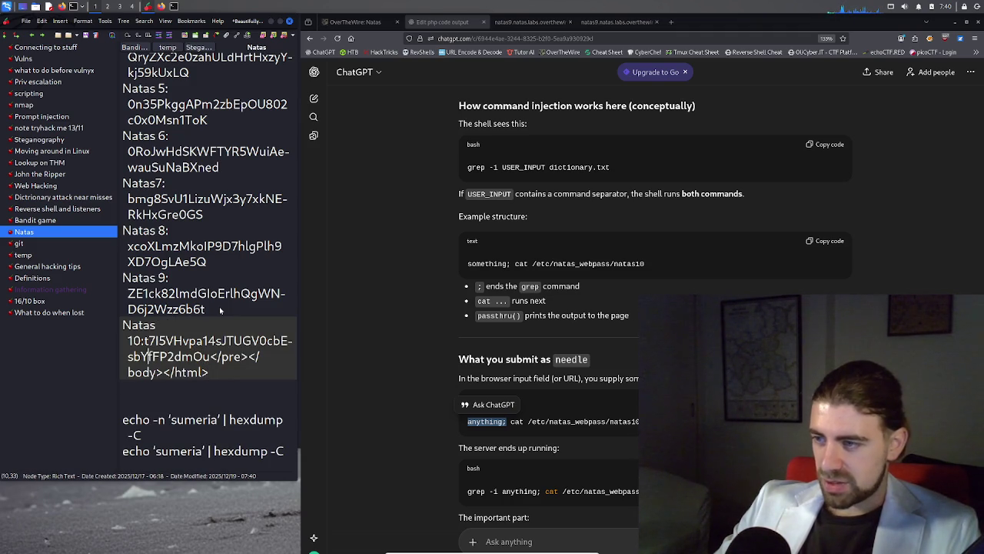
key("Left")
key("Left")
key("Left")
key("Return")
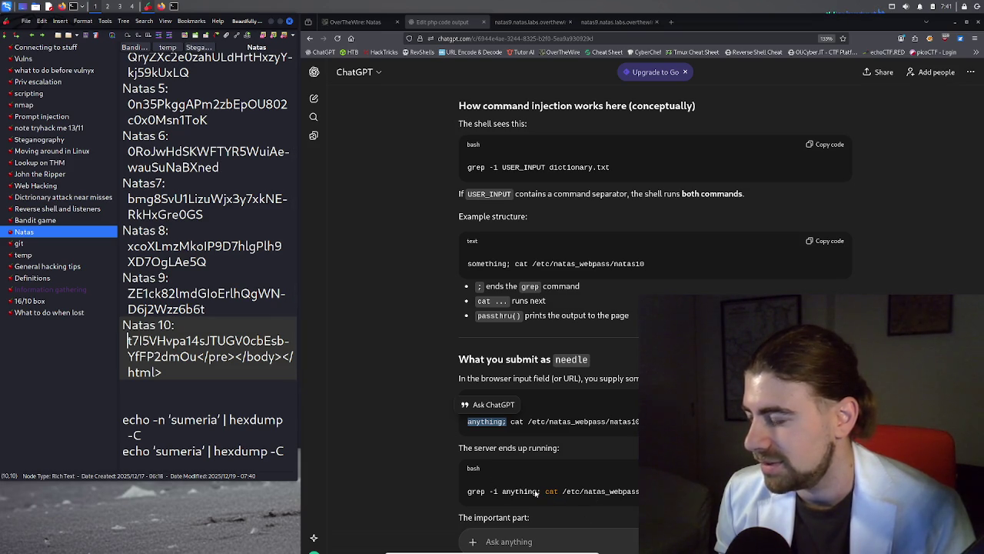
Review the cat command in ChatGPT's payload and close the natas9 source tab
left_click(522, 429)
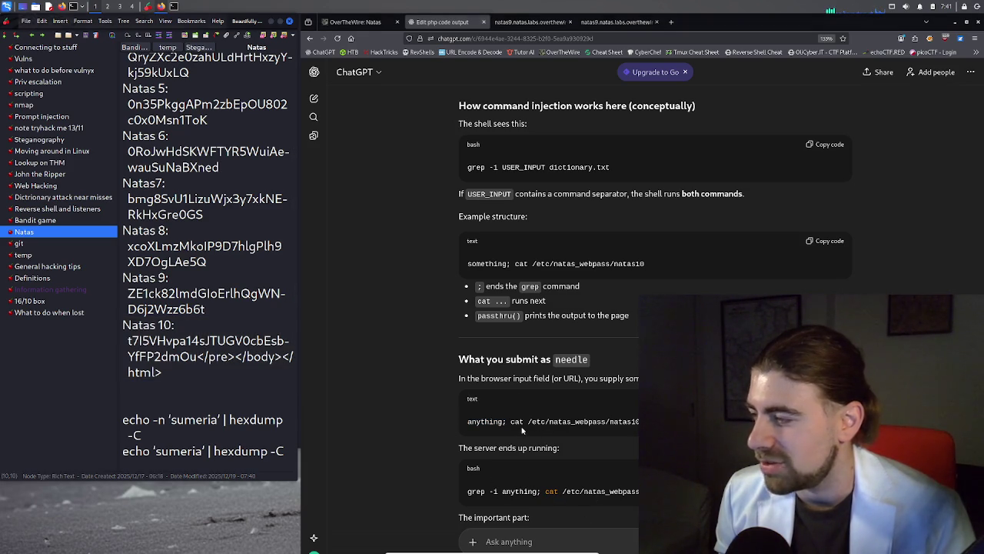
left_click_drag(512, 423, 653, 423)
left_click(654, 423)
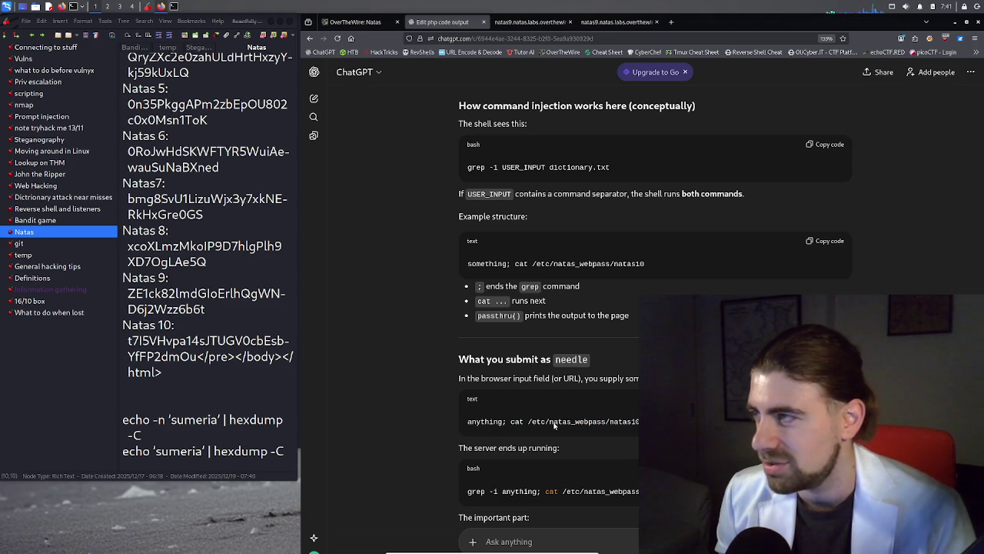
left_click(530, 22)
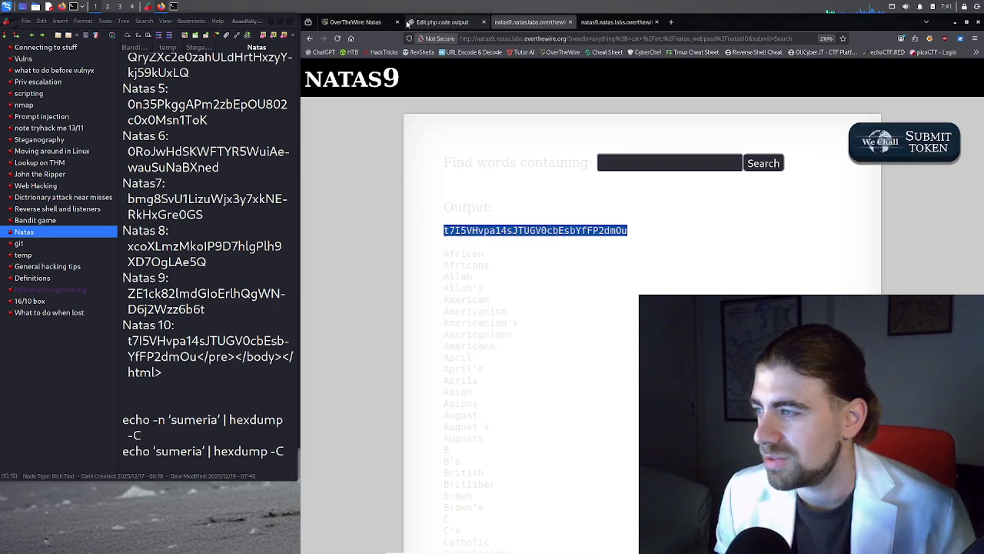
left_click(409, 22)
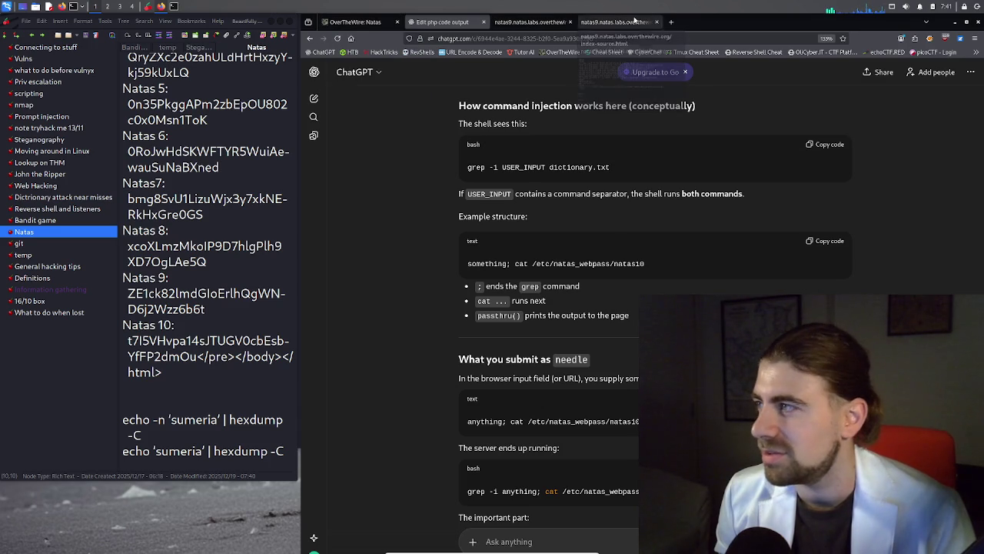
left_click(635, 22)
left_click(540, 23)
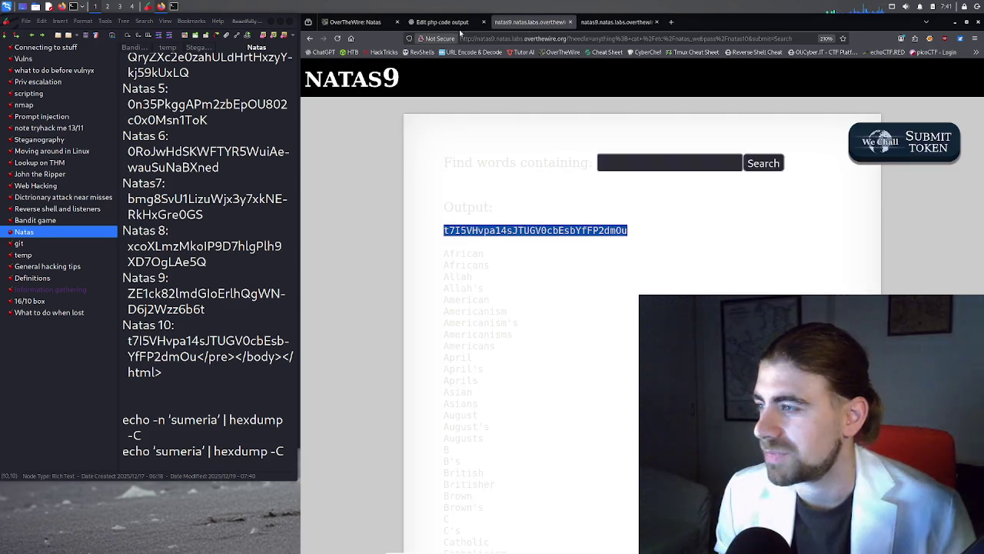
key("ctrl+shift+Tab")
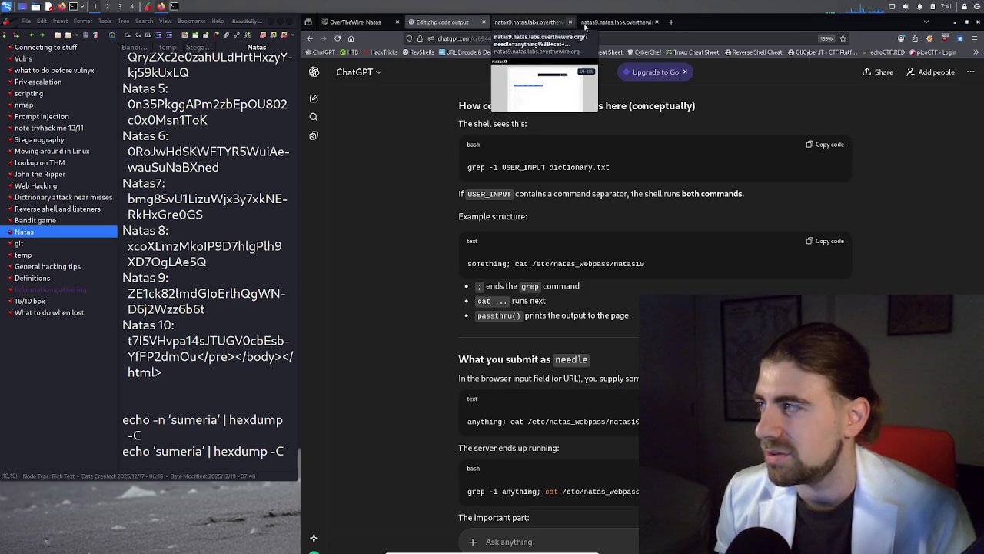
left_click(656, 22)
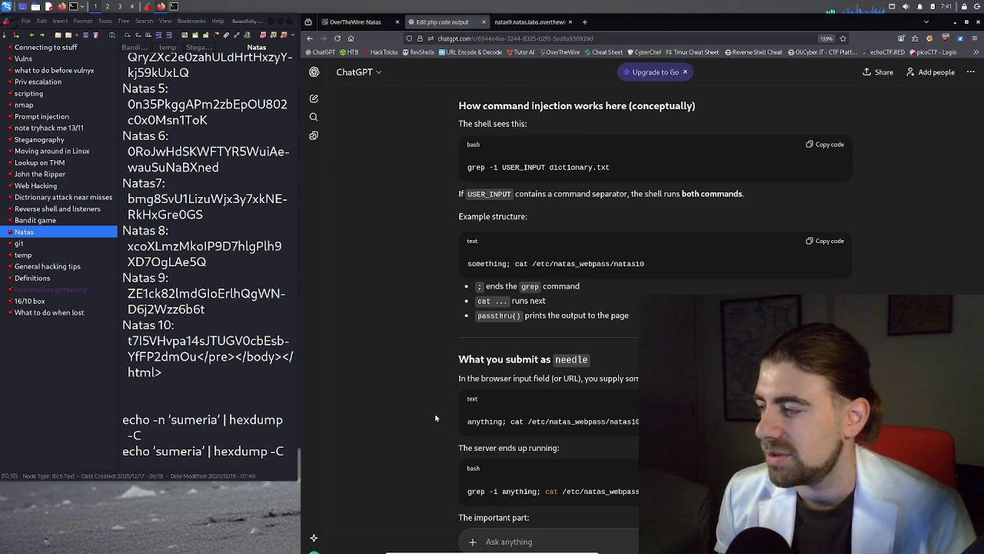
scroll(514, 435, "down", 2)
Draft the reply 'ok, it worked i got the flag. let's celebrate,' and begin asking why cat works
left_click(515, 542)
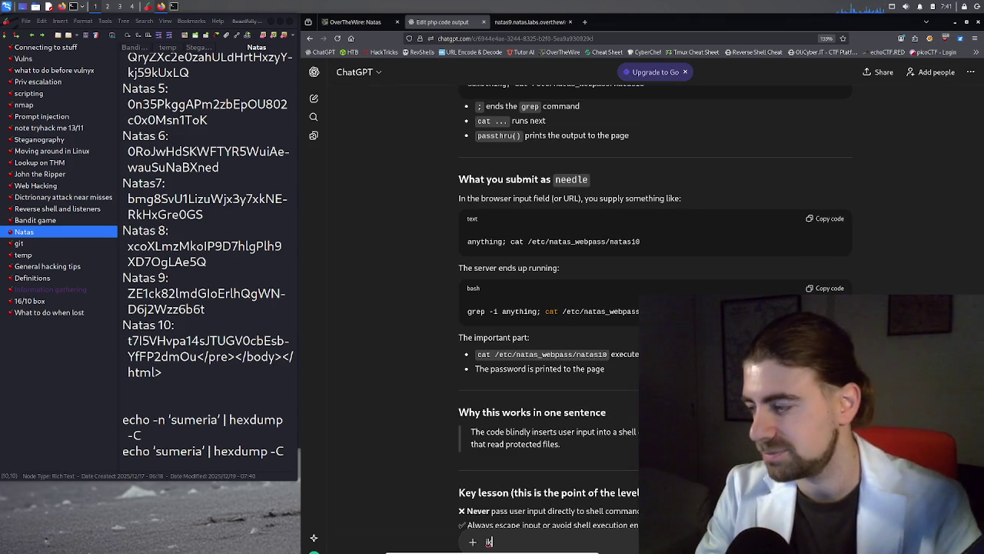
type("ik")
key("BackSpace")
key("BackSpace")
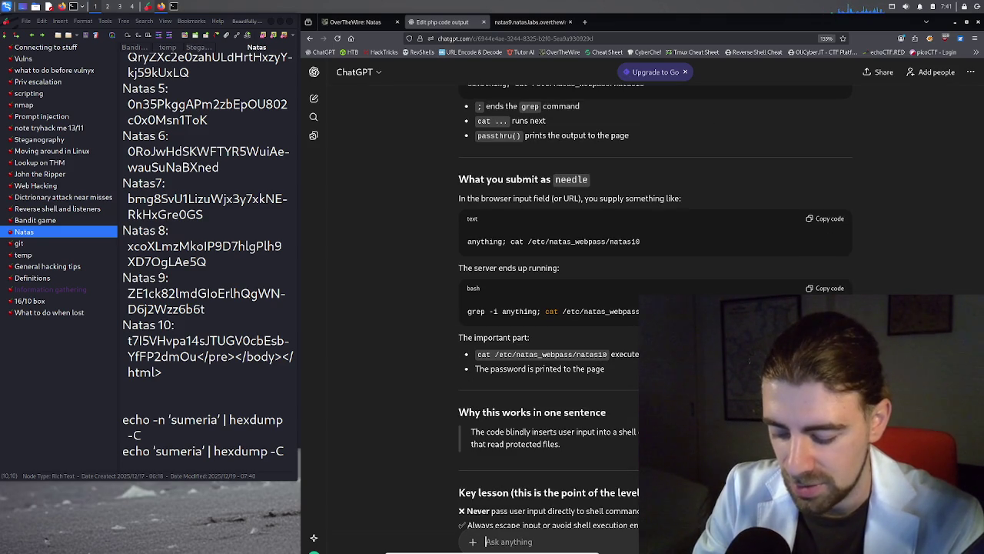
type("ok, iut")
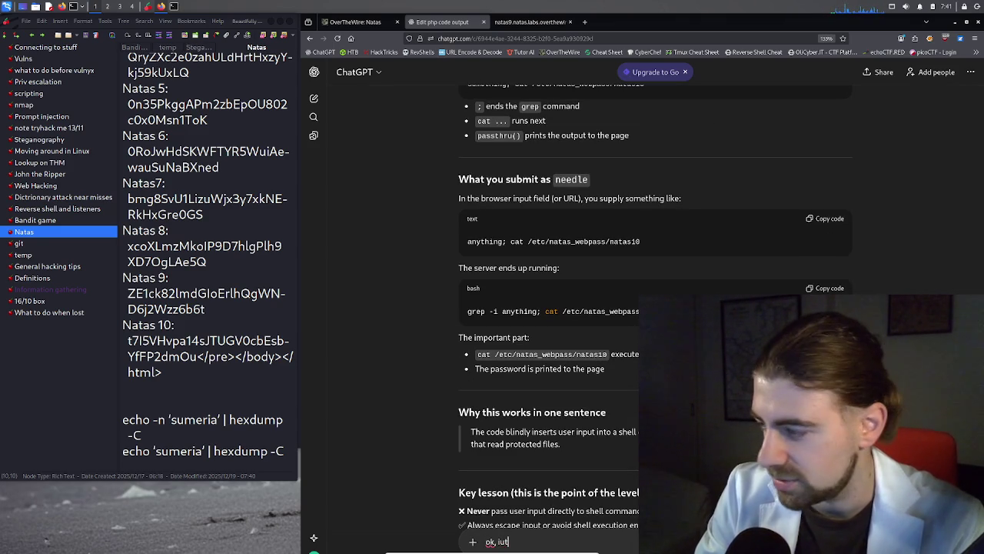
key("BackSpace")
key("BackSpace")
key("BackSpace")
type("it work")
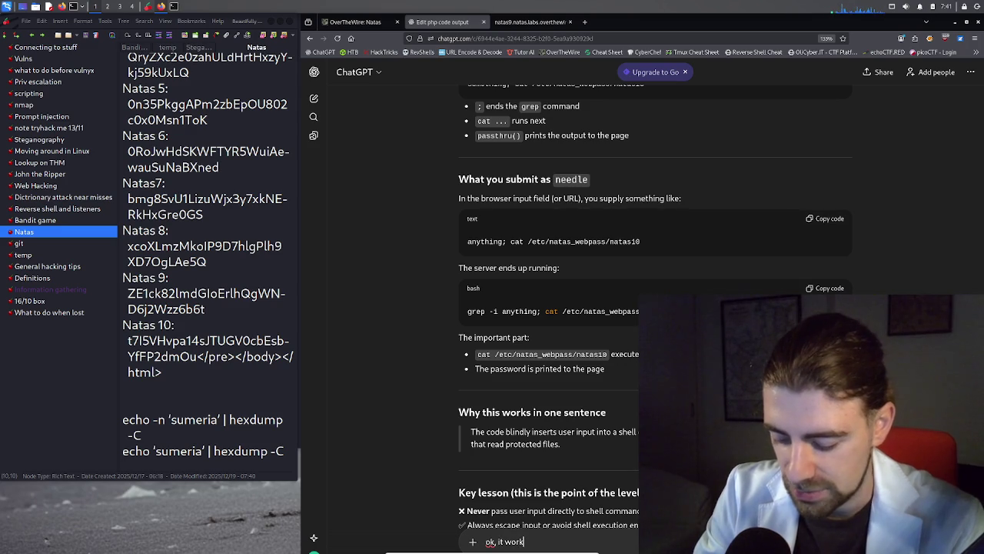
type("ed i got the f")
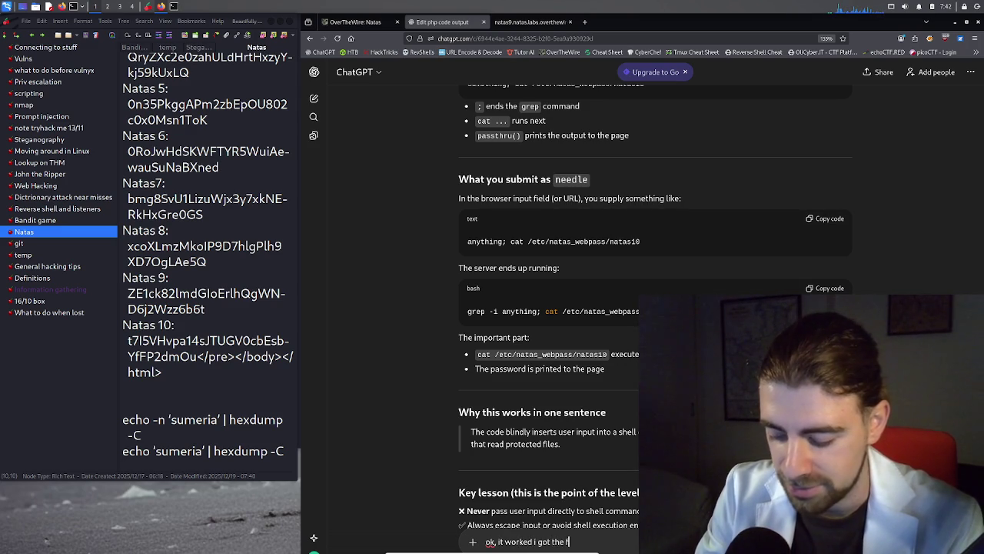
type("lag. let's")
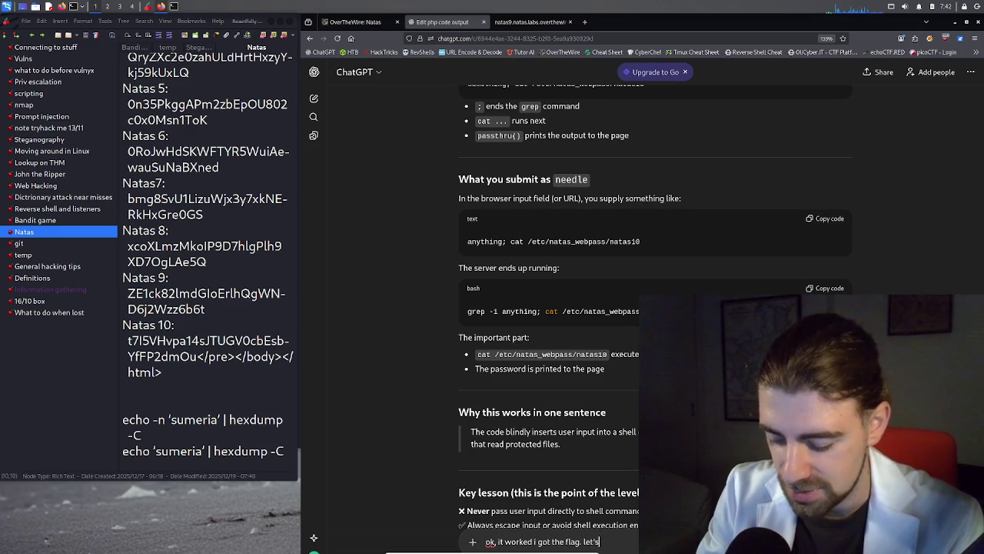
type(" celebrate,")
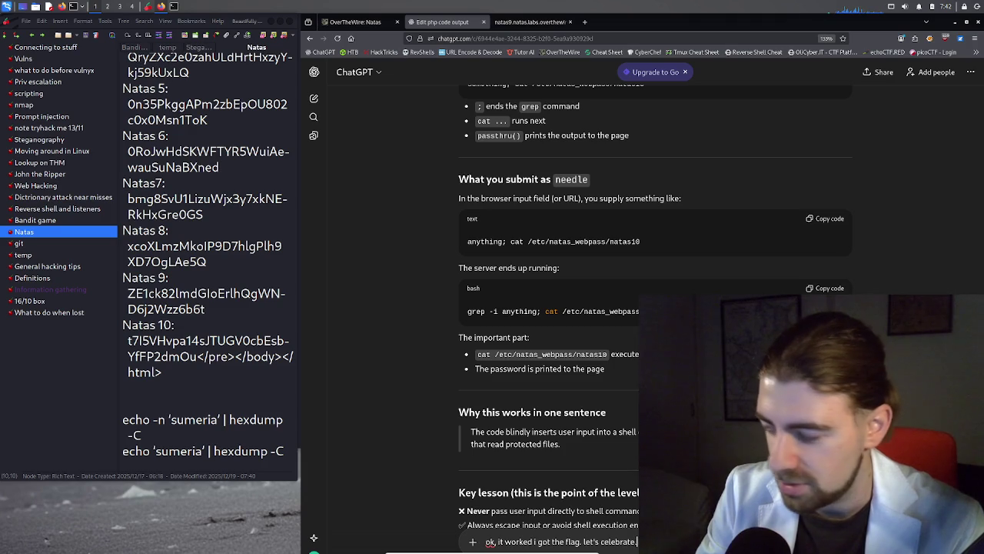
key("shift+Return")
key("shift+Return")
type("TRhen expl")
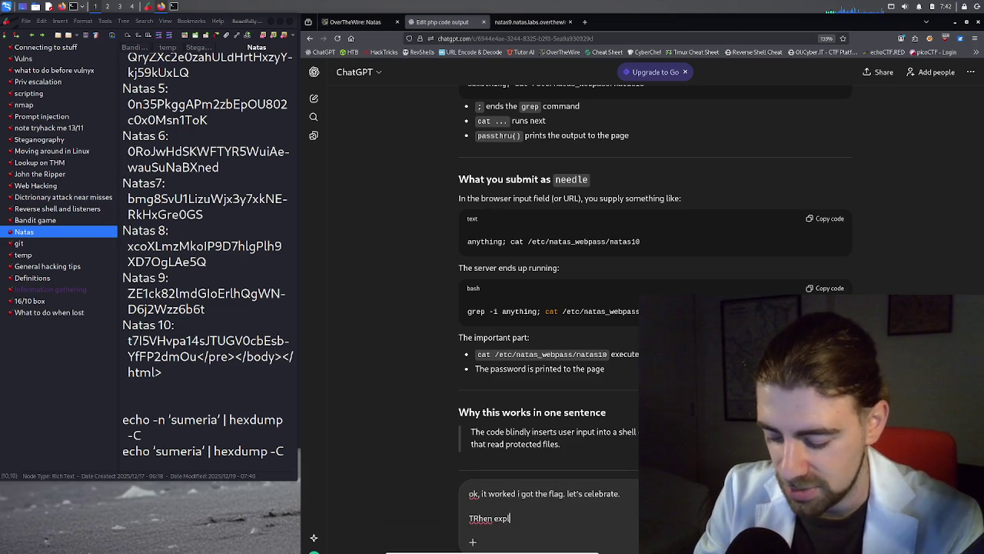
type("ain to me wh")
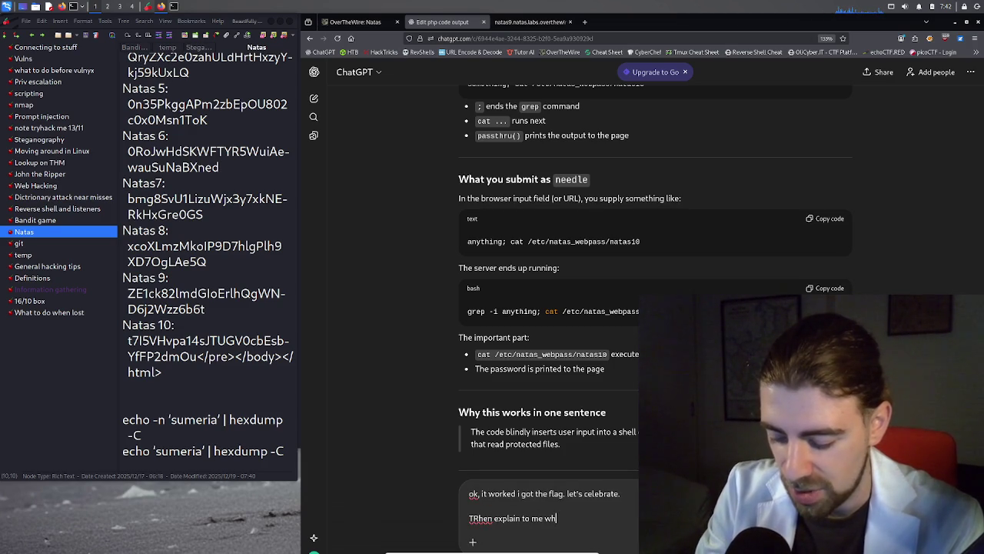
type("y cat work")
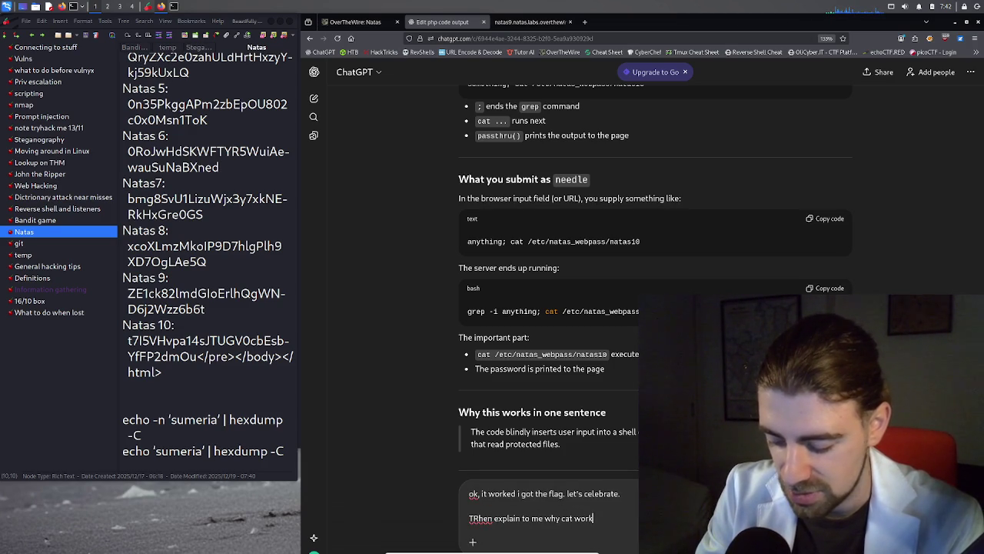
type("s. Isnt")
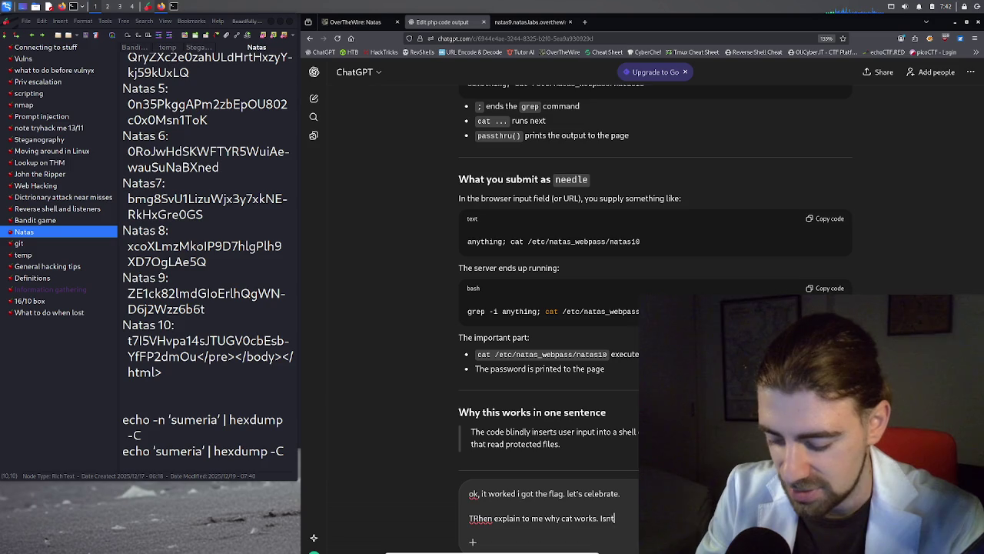
type(" this a p")
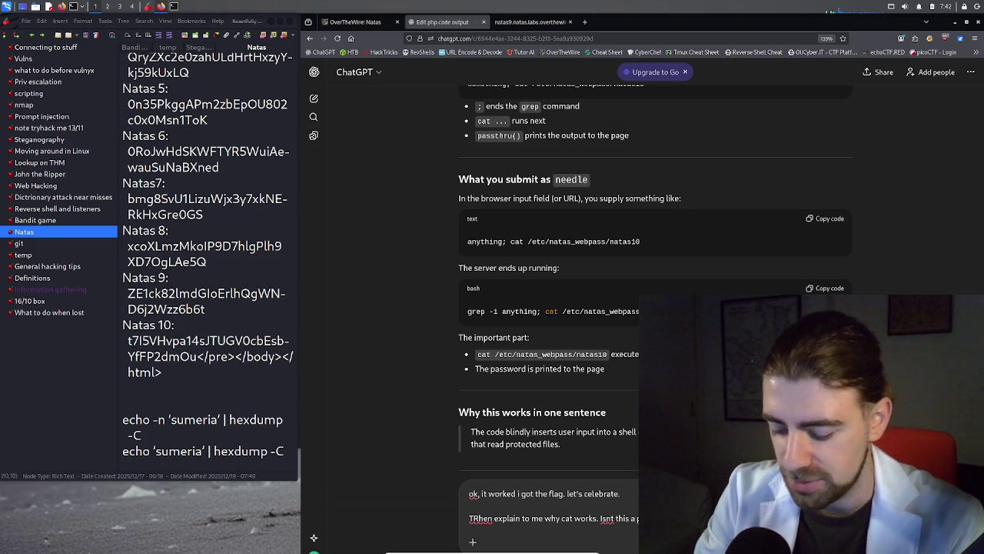
Send the follow-up and study the grep and passthru words in ChatGPT's code explanation
key("Return")
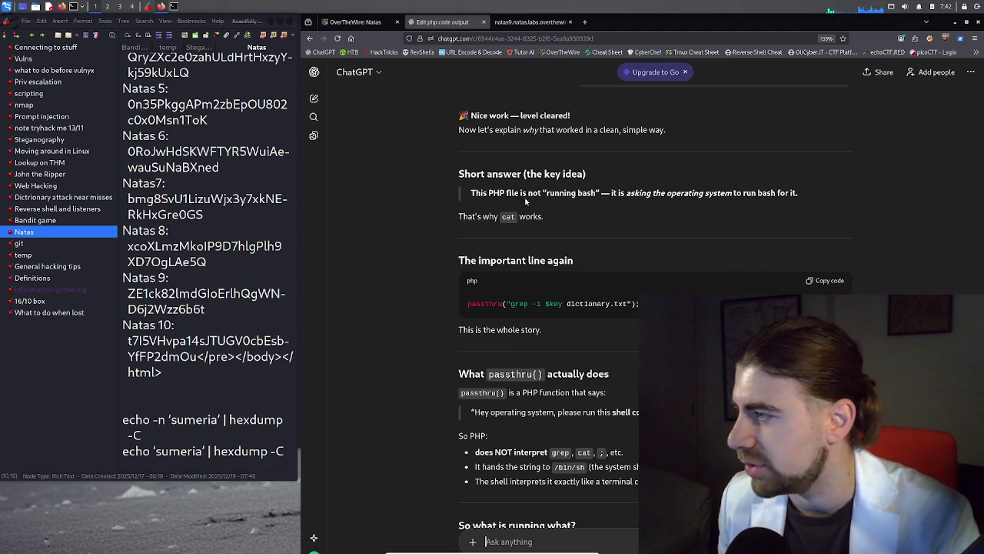
scroll(496, 221, "down", 1)
scroll(496, 221, "down", 1)
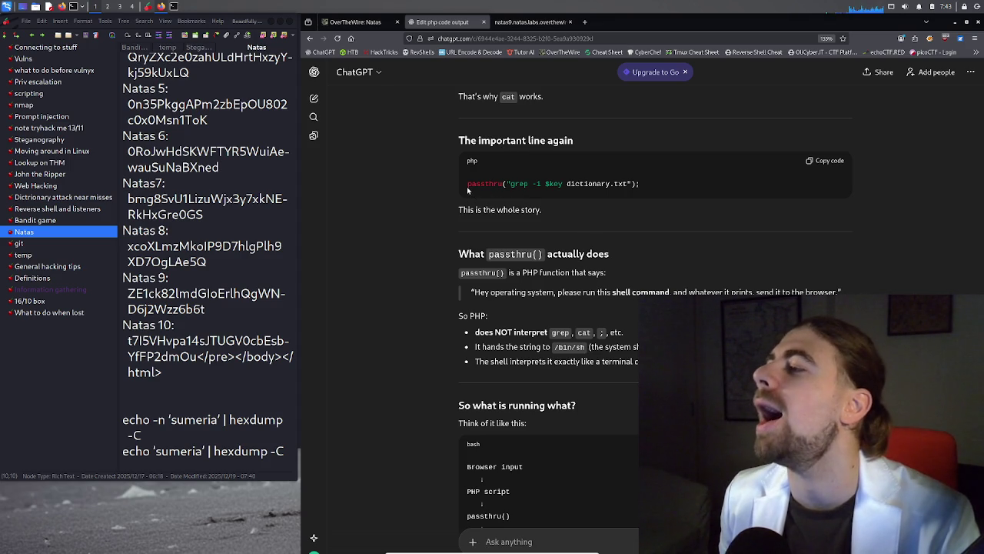
left_click_drag(467, 190, 530, 186)
left_click(508, 189)
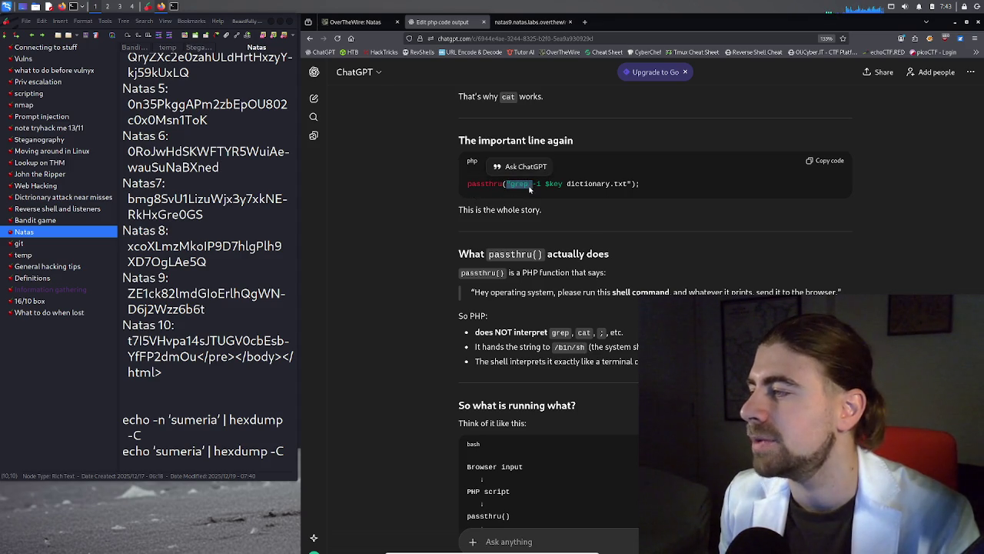
double_click(526, 187)
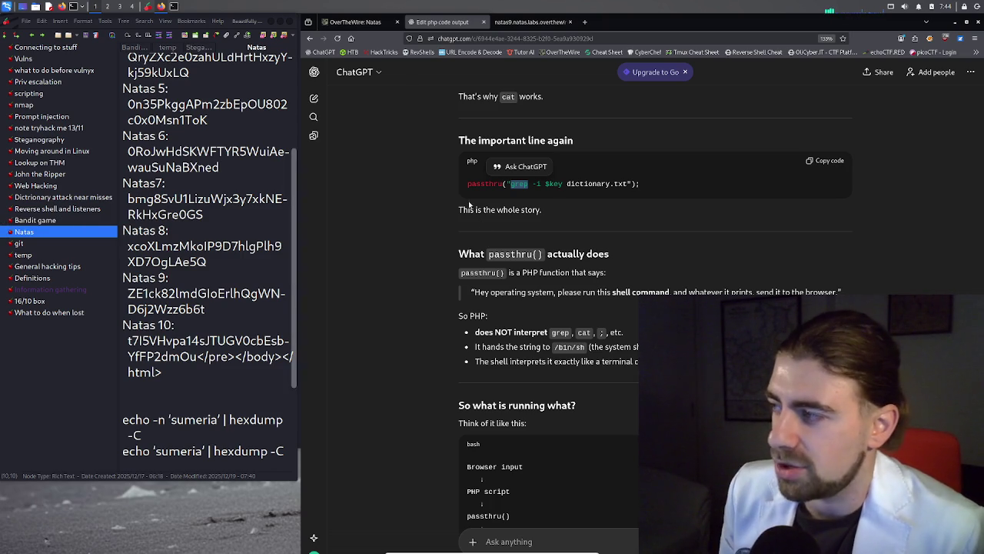
double_click(484, 184)
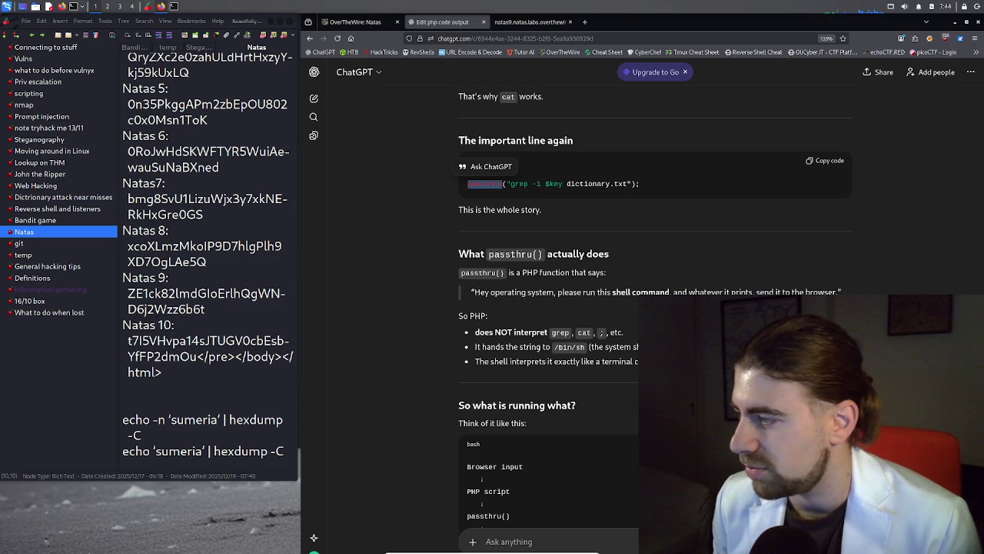
scroll(570, 284, "down", 1)
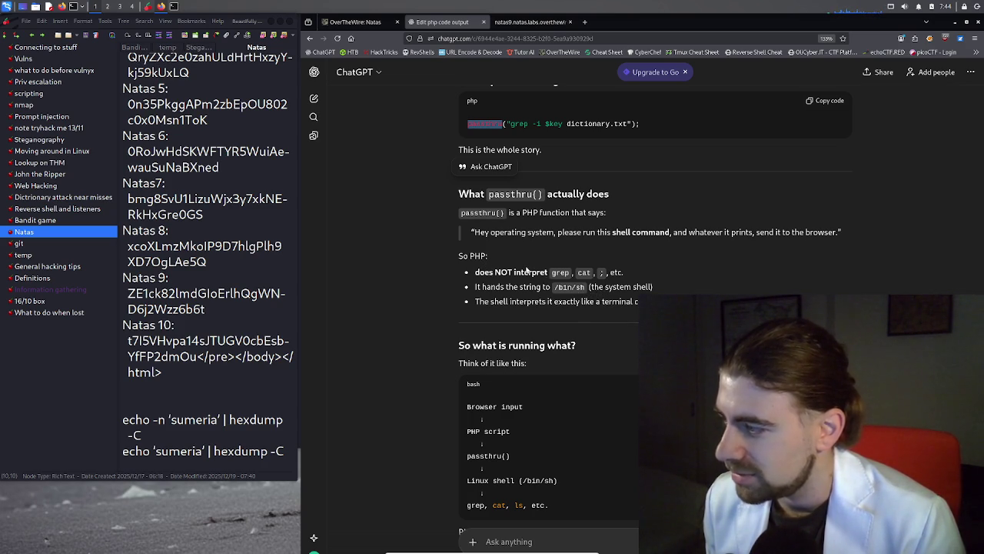
Scroll to ChatGPT's 'Why cat works specifically' section
scroll(527, 269, "down", 4)
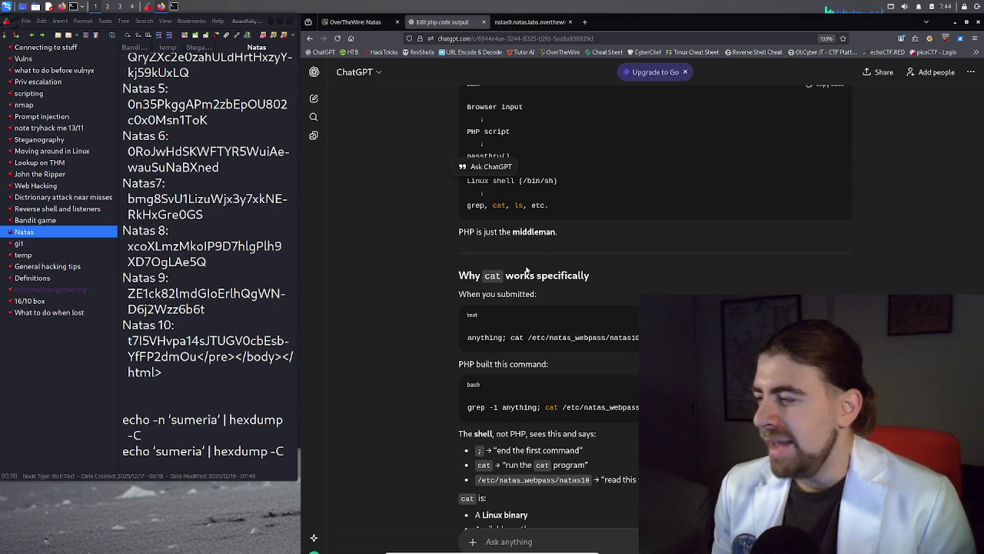
scroll(527, 270, "down", 1)
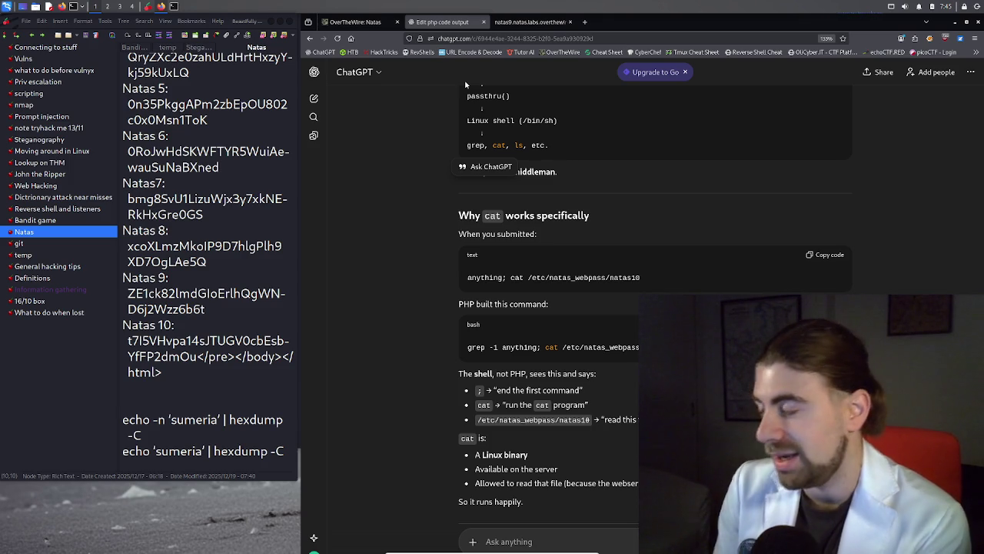
Return to the natas9 source page and place the cursor after natas9 in the address
left_click(530, 22)
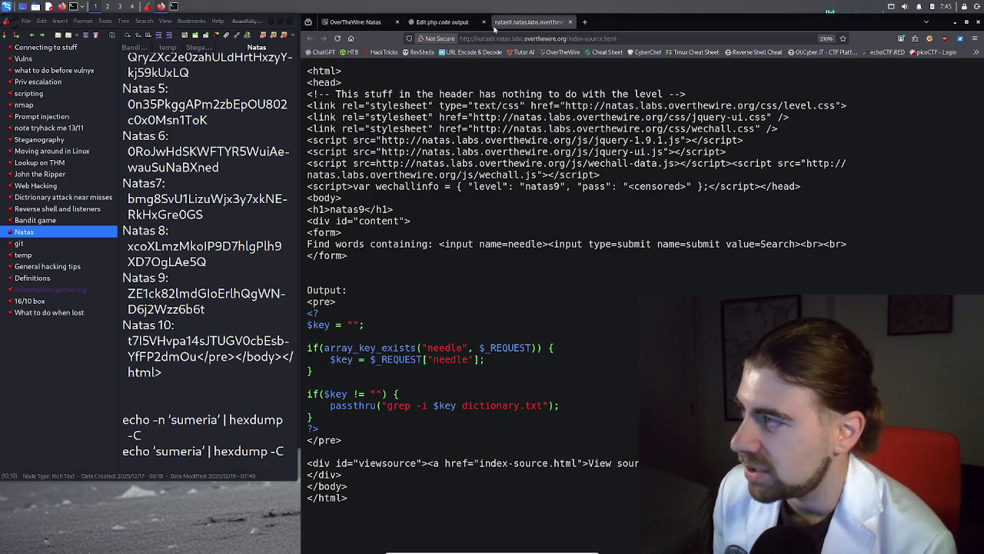
left_click(353, 27)
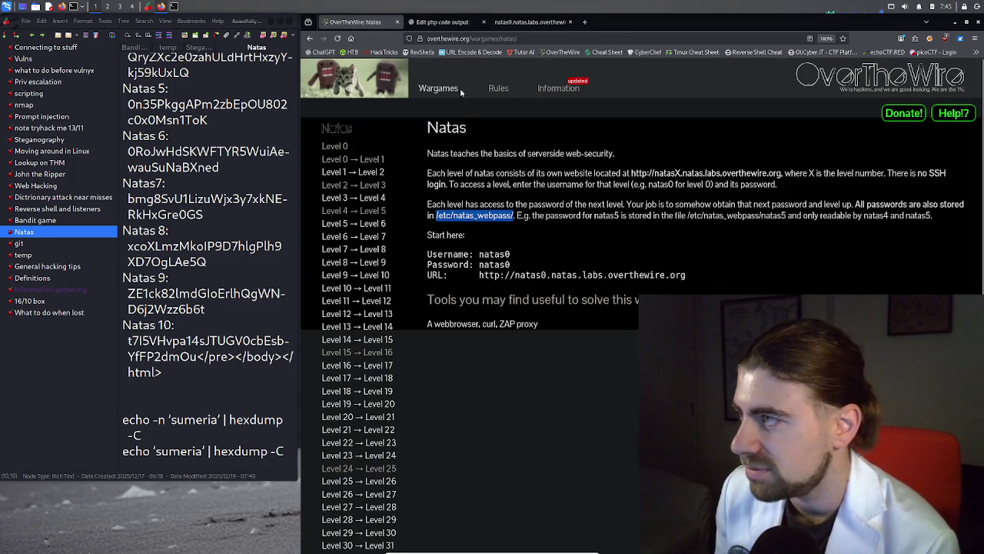
left_click(516, 23)
left_click(510, 38)
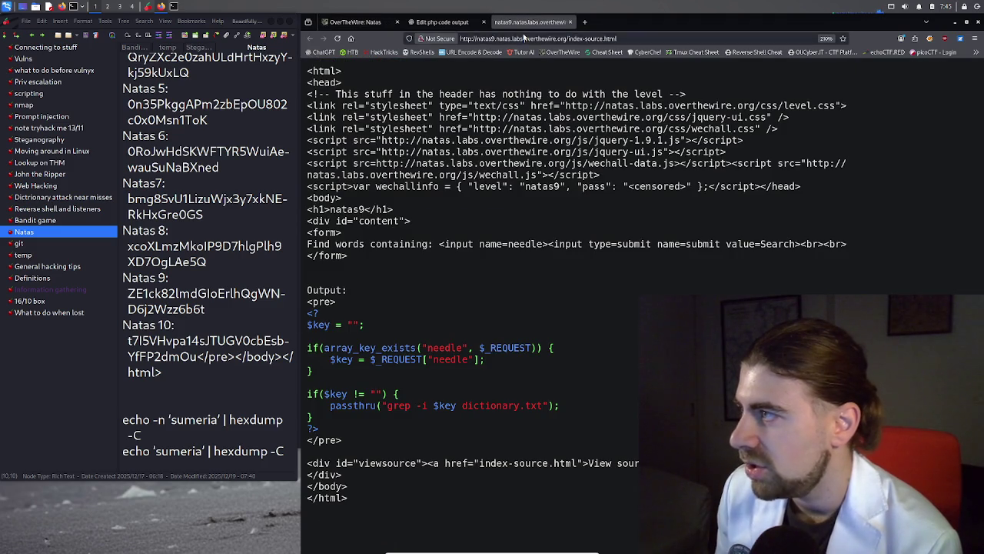
left_click(646, 40)
left_click_drag(620, 39, 492, 41)
left_click(497, 40)
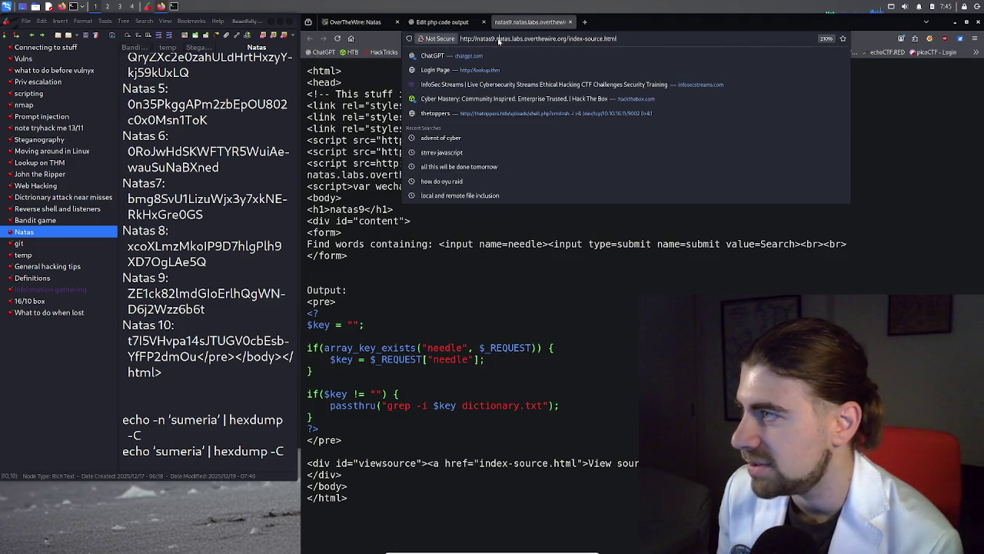
Change the address to natas10 without index-source.html and load the natas10 page
key("BackSpace")
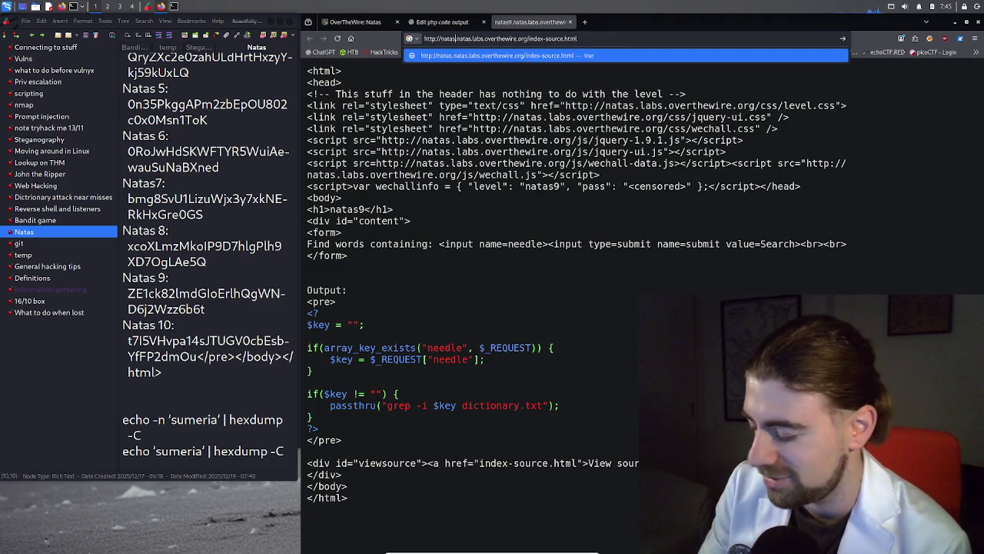
type("410")
key("BackSpace")
key("BackSpace")
key("BackSpace")
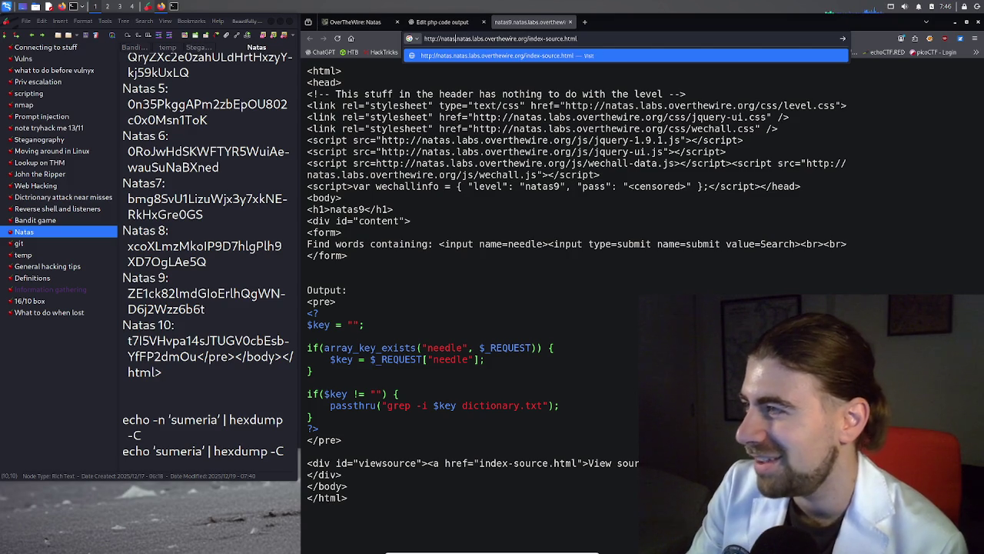
type("10")
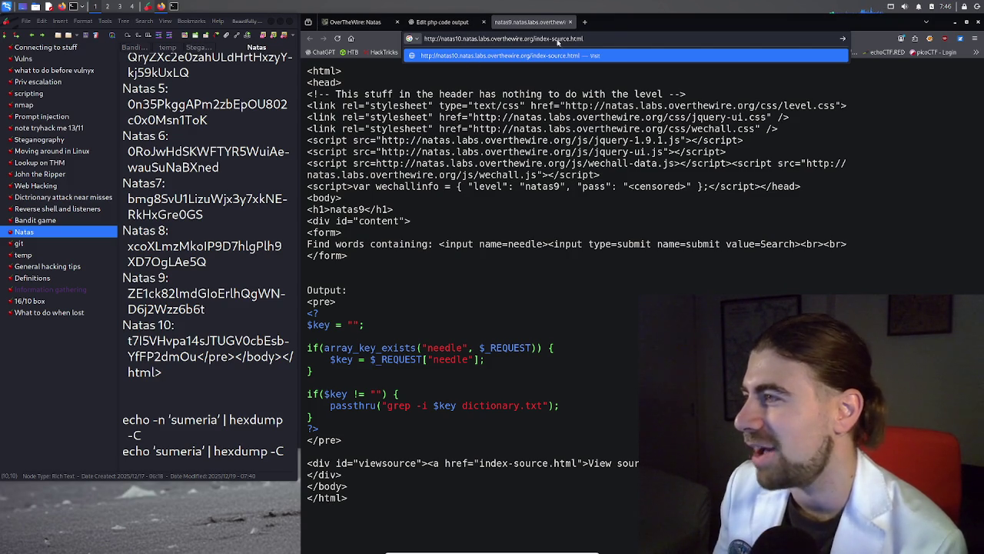
left_click_drag(586, 38, 535, 42)
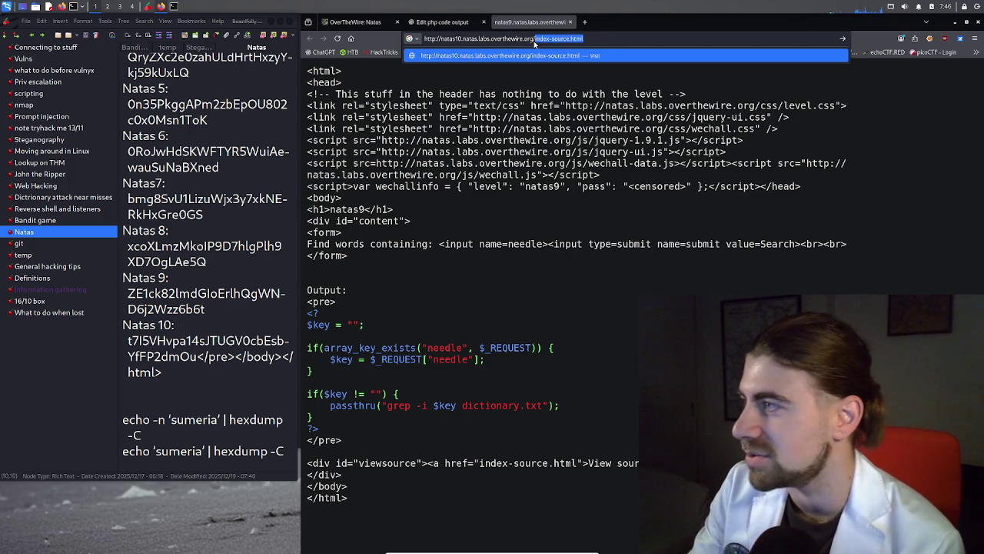
key("BackSpace")
key("Return")
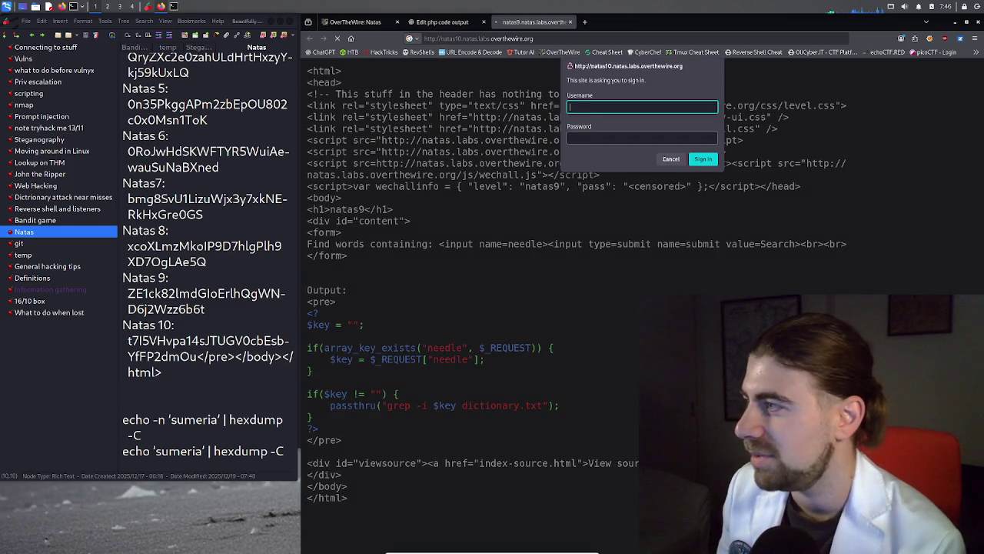
Enter natas10 as the sign-in username, then search the CherryTree notes for ghidra
type("n")
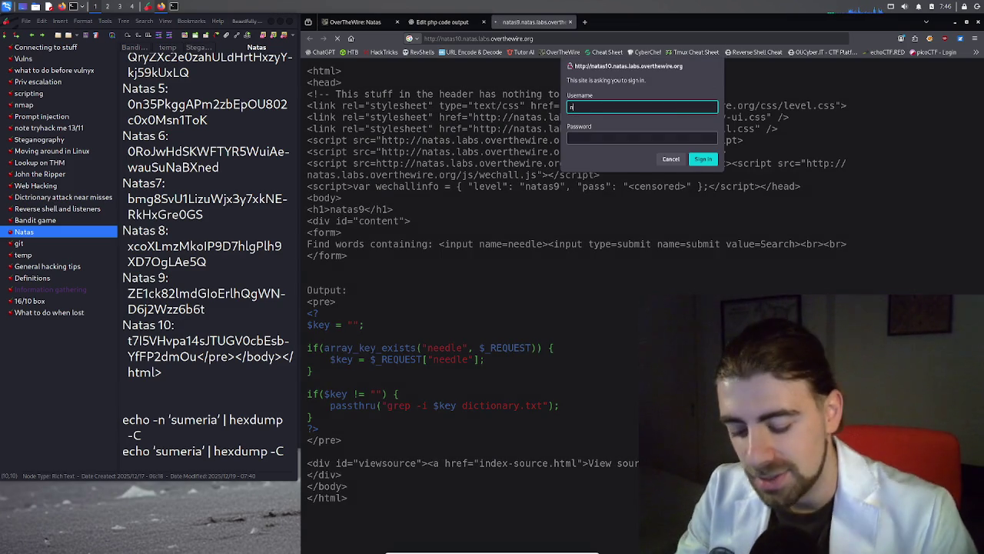
type("atas10")
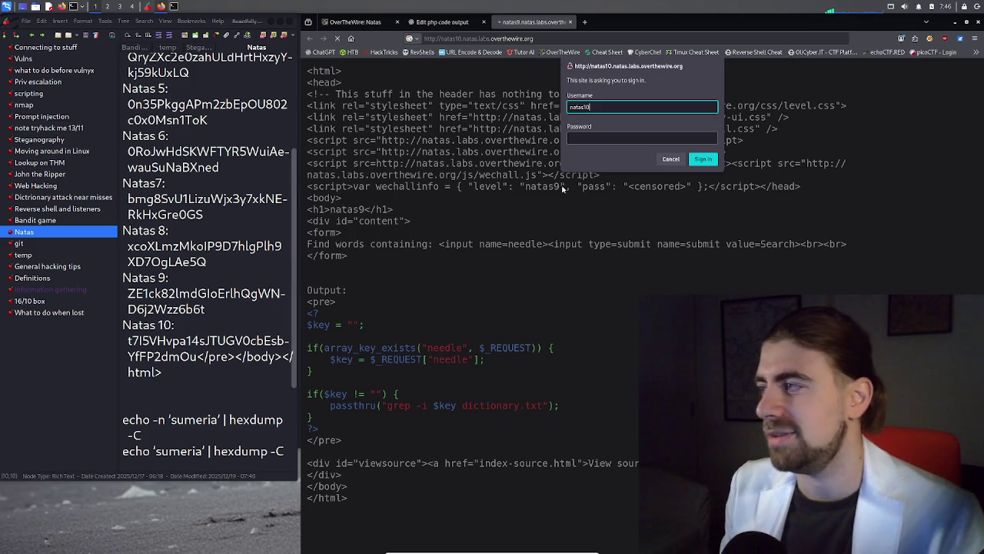
left_click(569, 141)
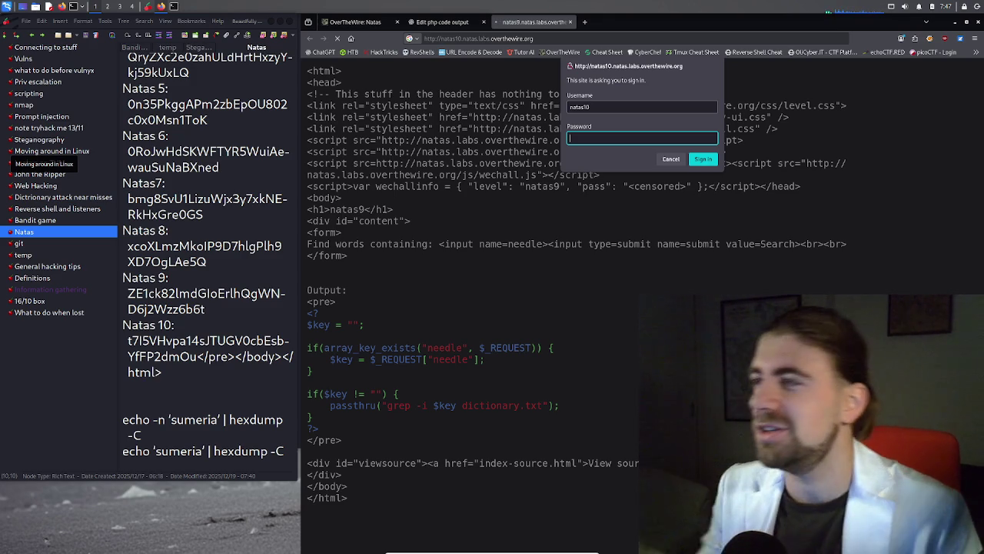
left_click(190, 181)
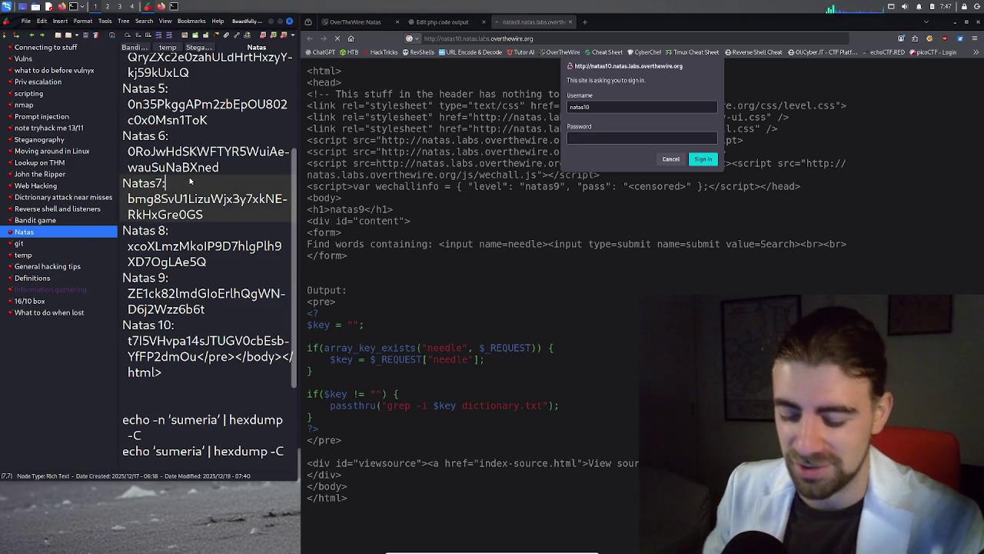
key("ctrl+f")
type("dhidra")
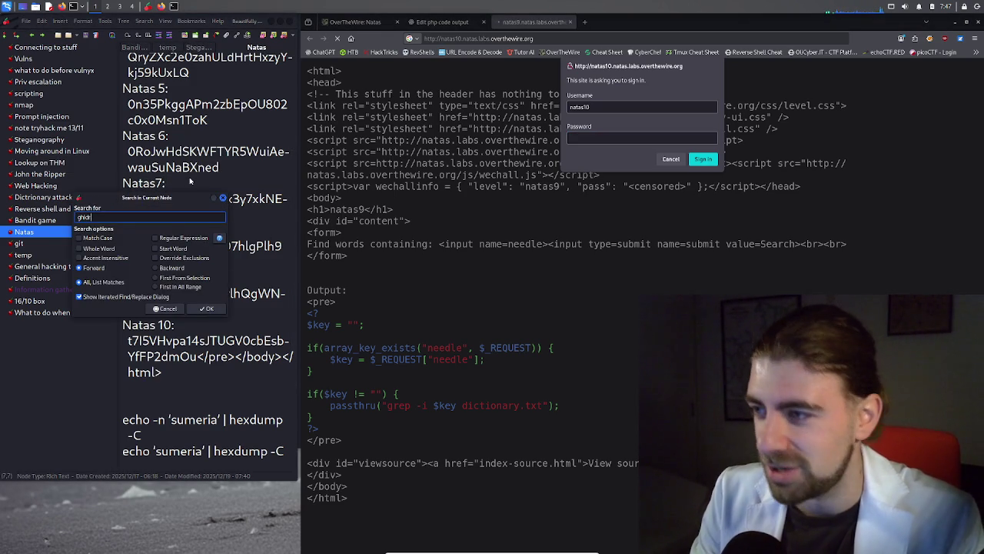
key("Return")
key("Return")
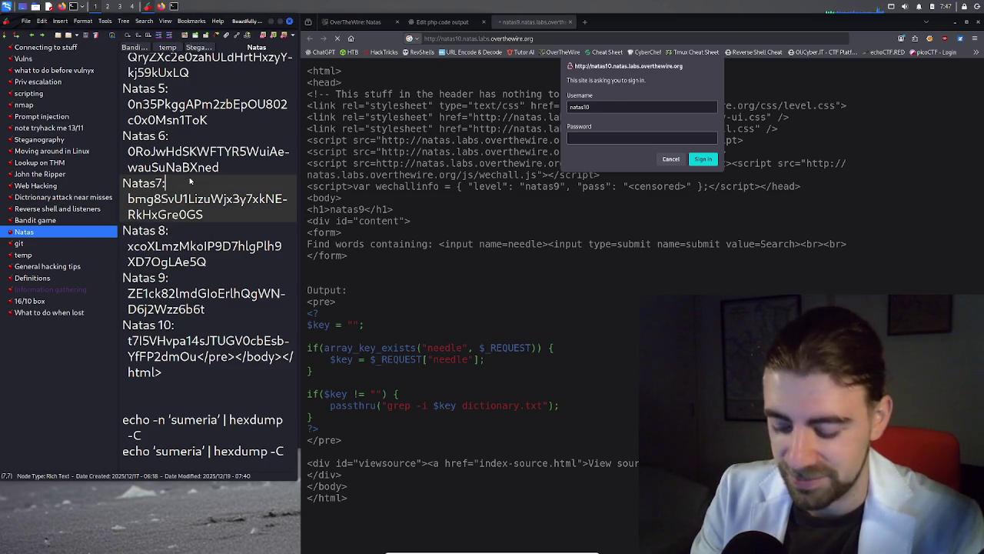
key("ctrl+f")
key("Return")
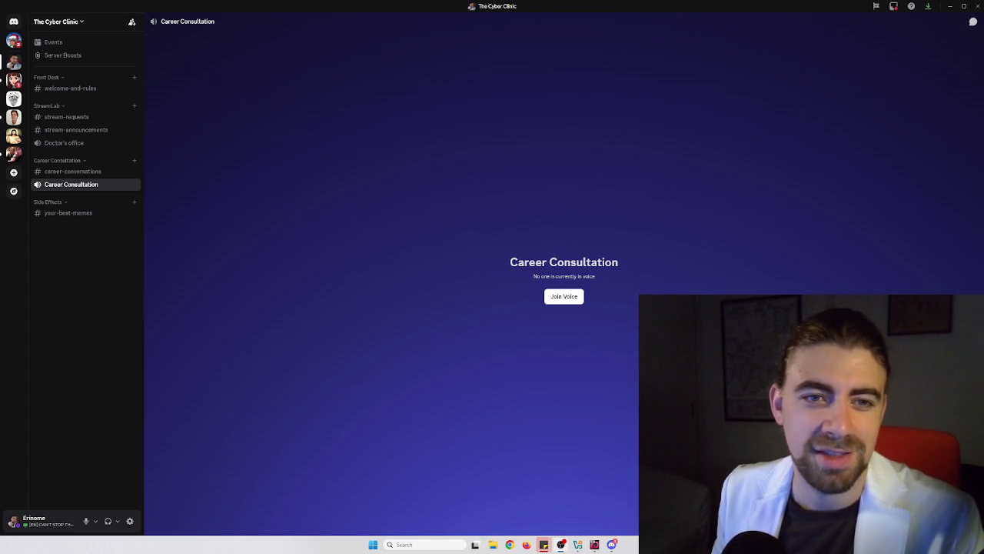
Open #your-best-memes and preview the comic and data-breach memes at full size
left_click(72, 215)
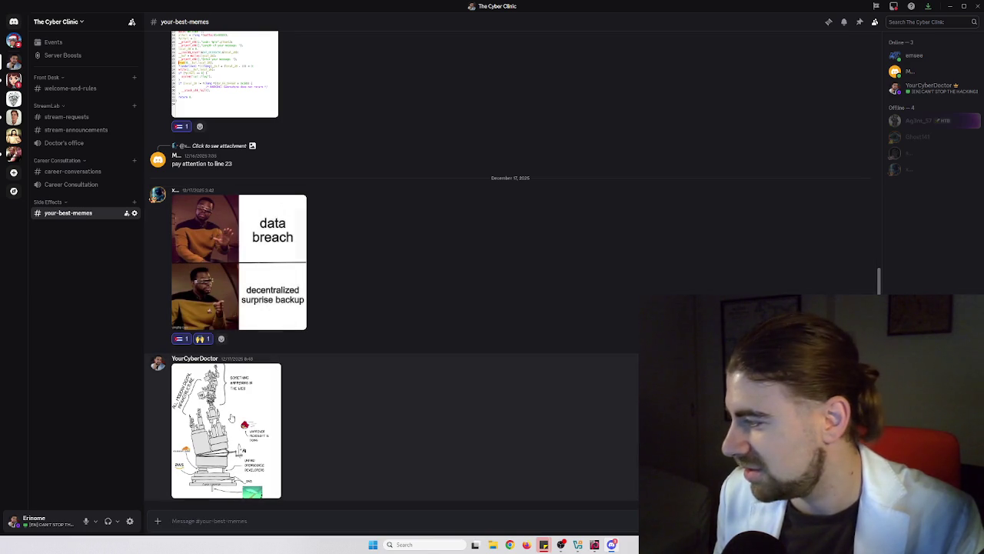
left_click(239, 408)
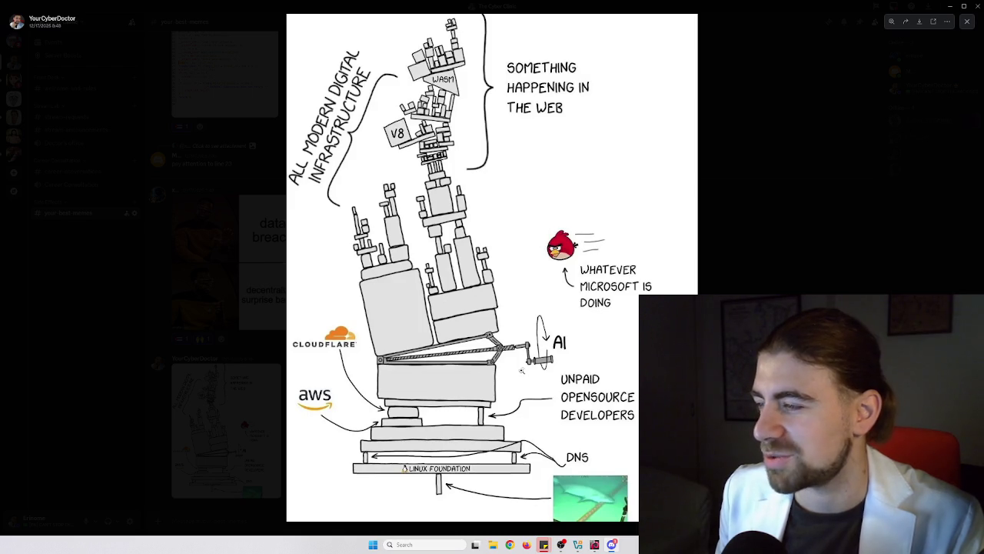
key("Escape")
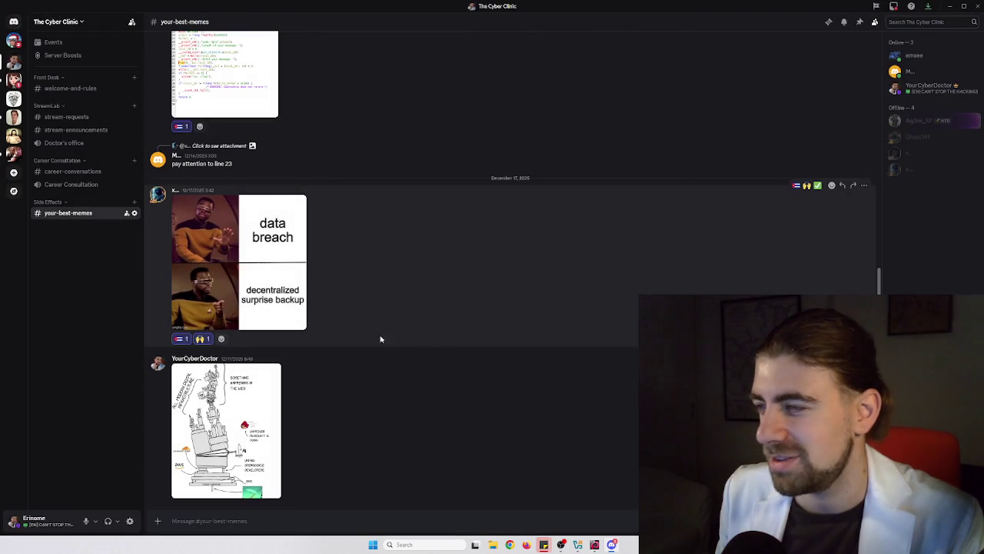
left_click(255, 268)
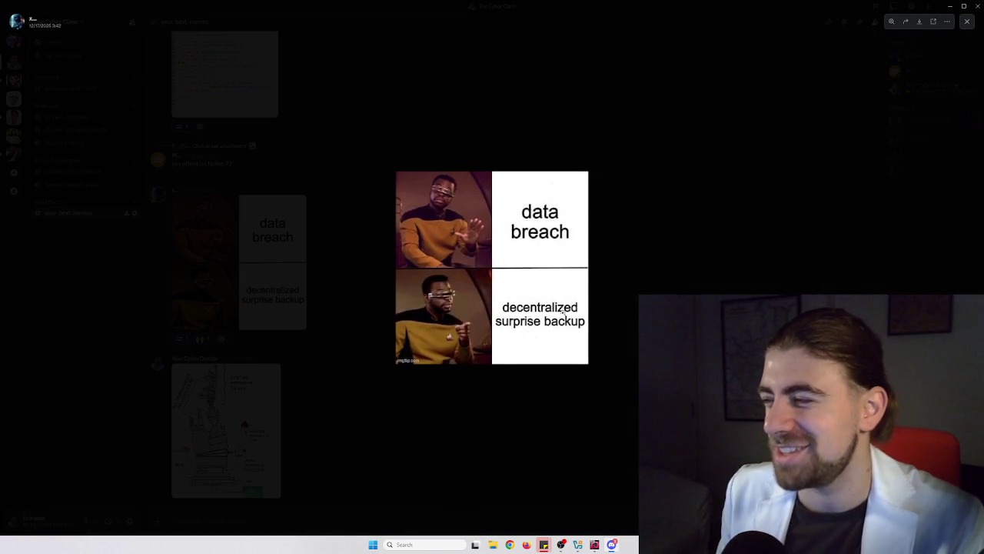
key("Escape")
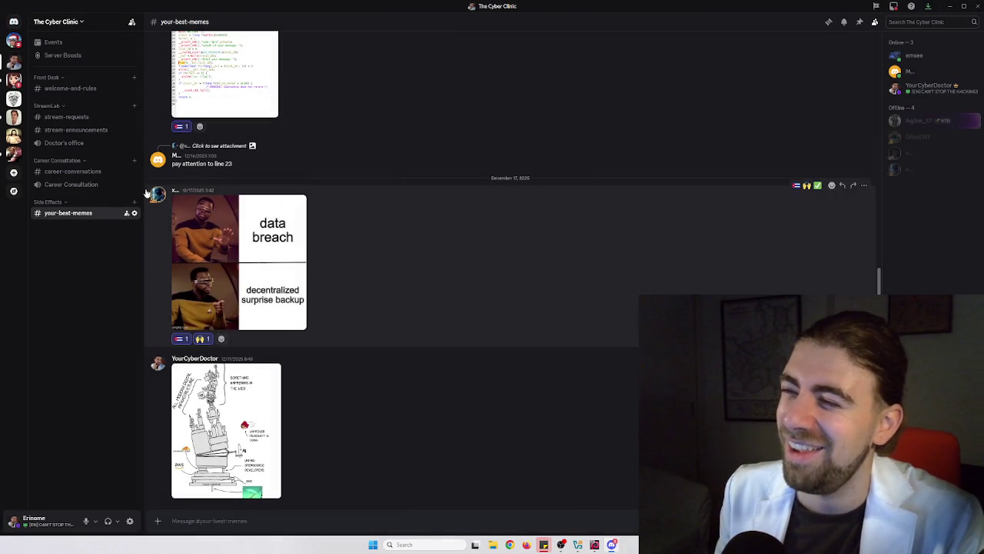
Return to #your-best-memes from welcome-and-rules and enlarge the decompiled-code screenshot
left_click(85, 89)
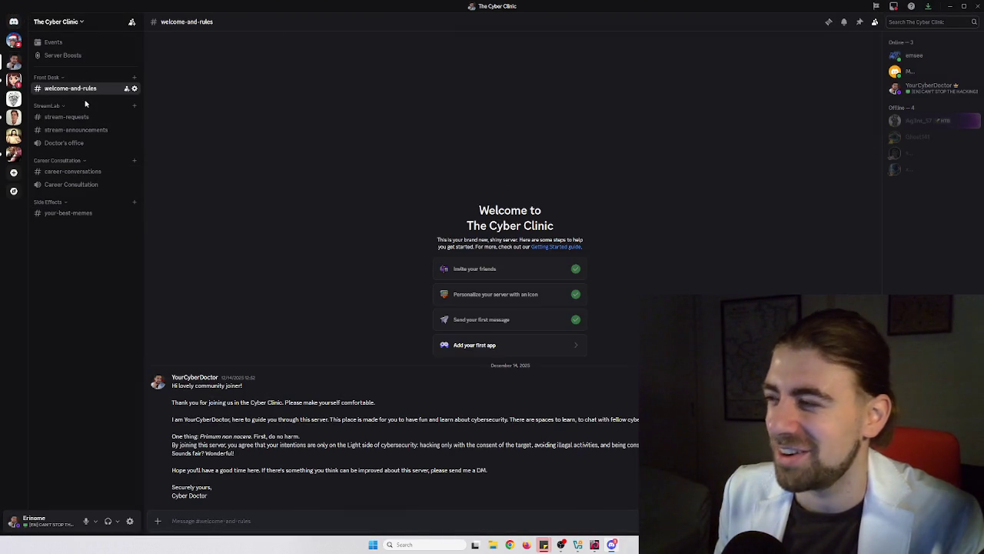
left_click(77, 213)
scroll(299, 199, "up", 2)
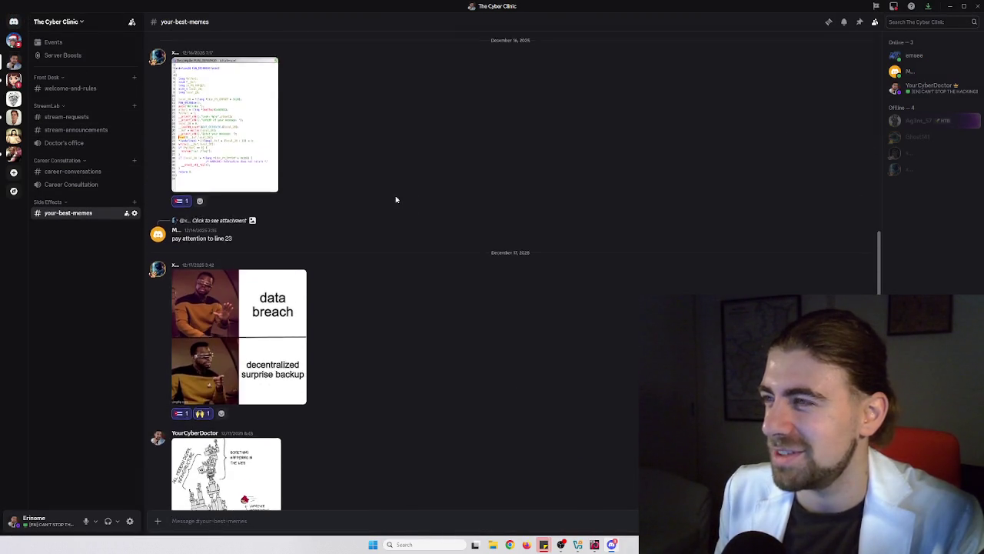
left_click(231, 123)
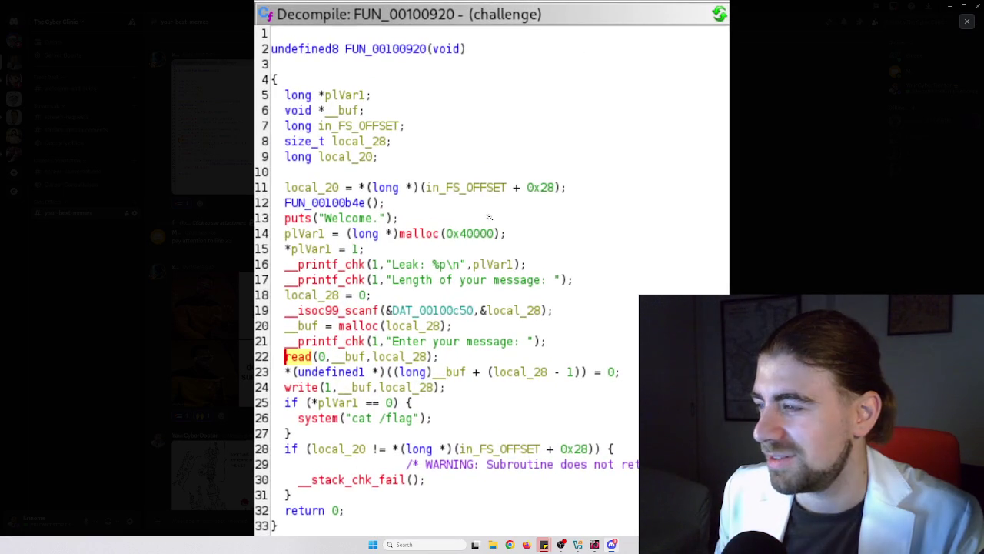
Zoom the decompiled-code screenshot out and in, reopening it once, then close the viewer
scroll(463, 347, "down", 2)
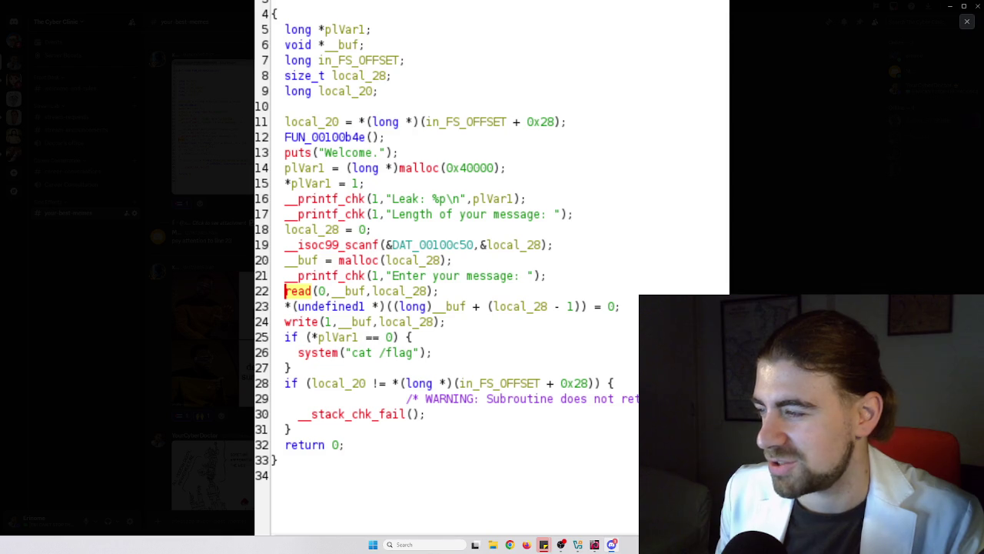
left_click(625, 401)
key("Escape")
left_click(244, 151)
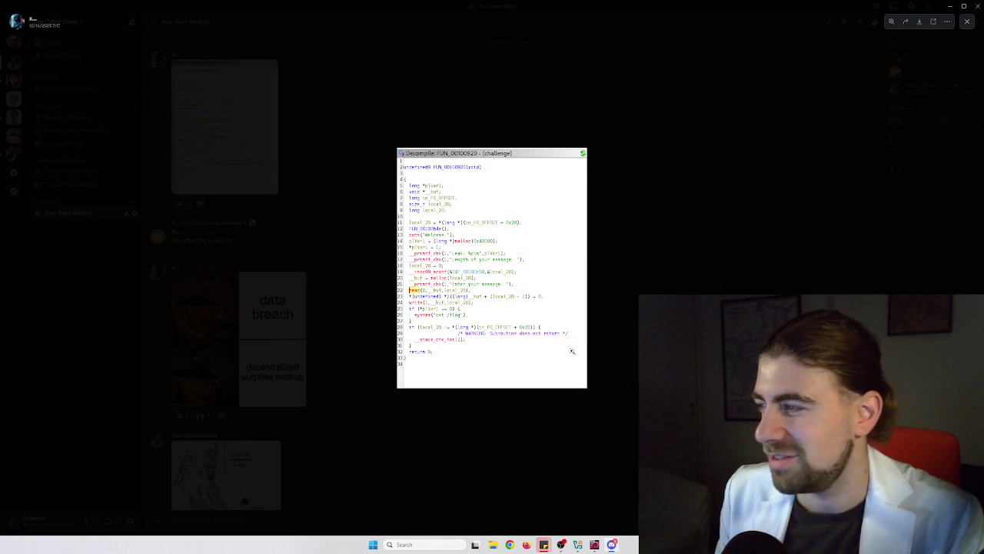
left_click(572, 351)
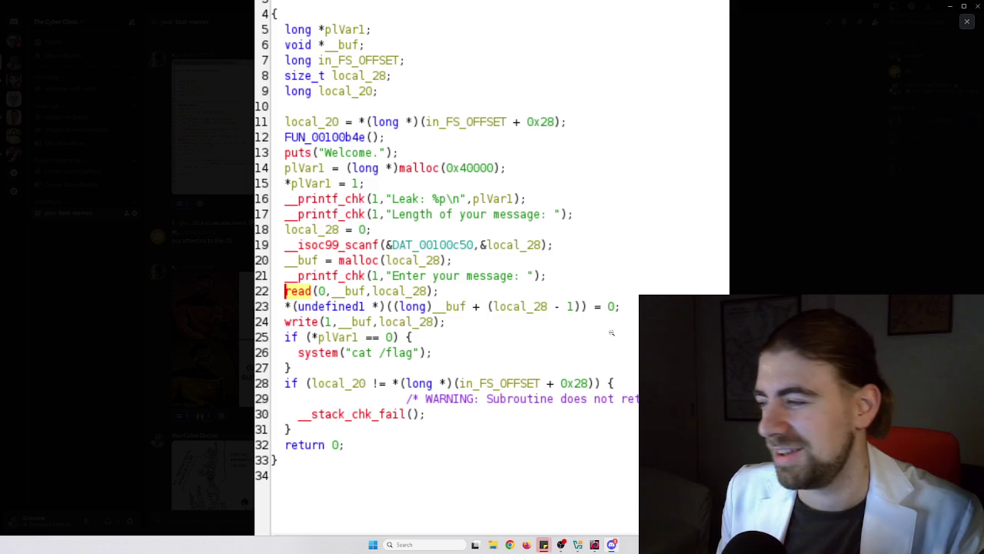
left_click(782, 235)
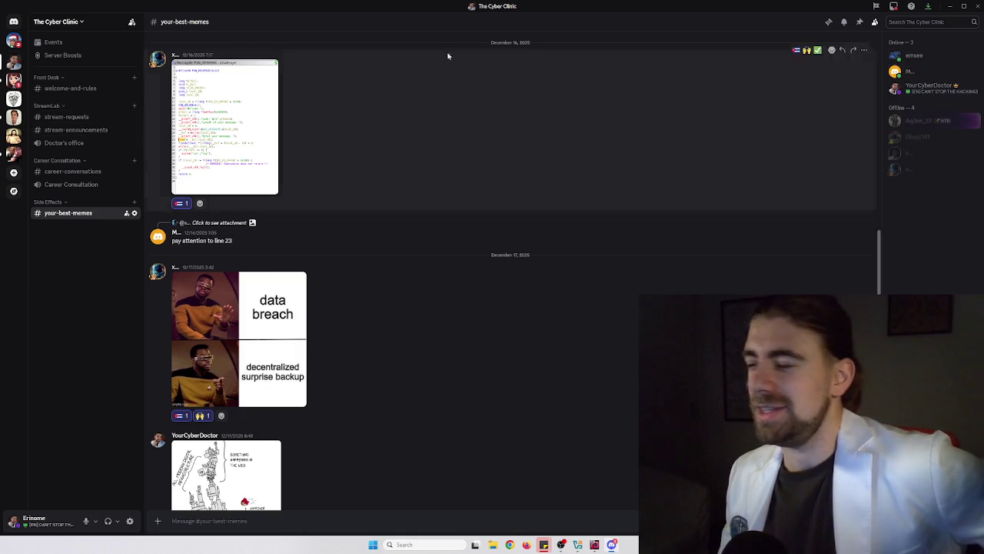
Sign in to natas10 with the pasted password, declining to save it
left_click(950, 9)
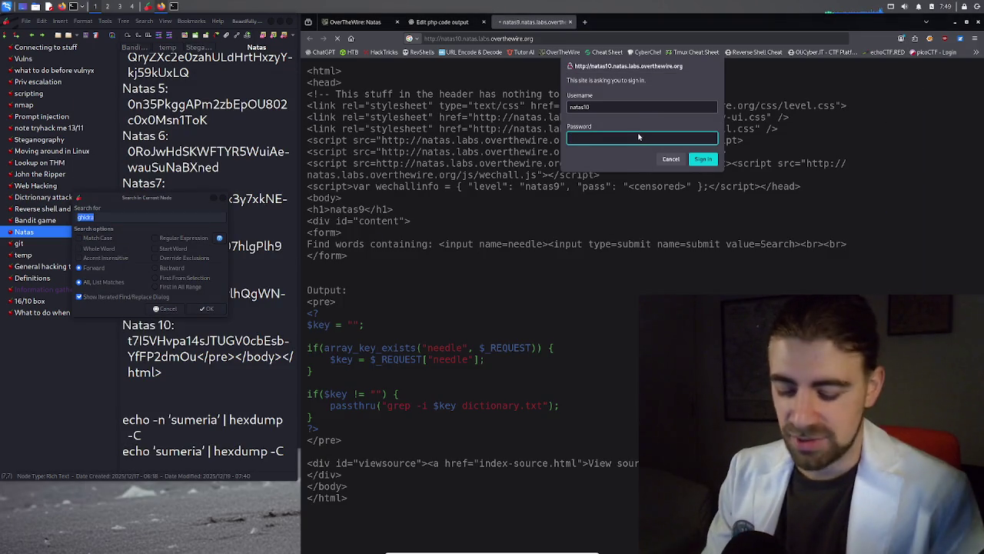
key("ctrl+v")
key("ctrl+b")
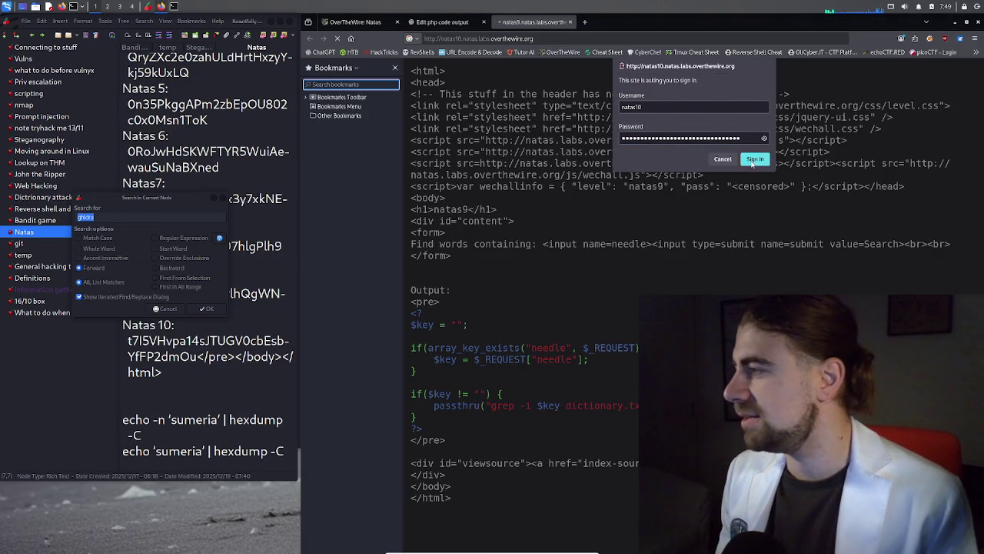
left_click(750, 162)
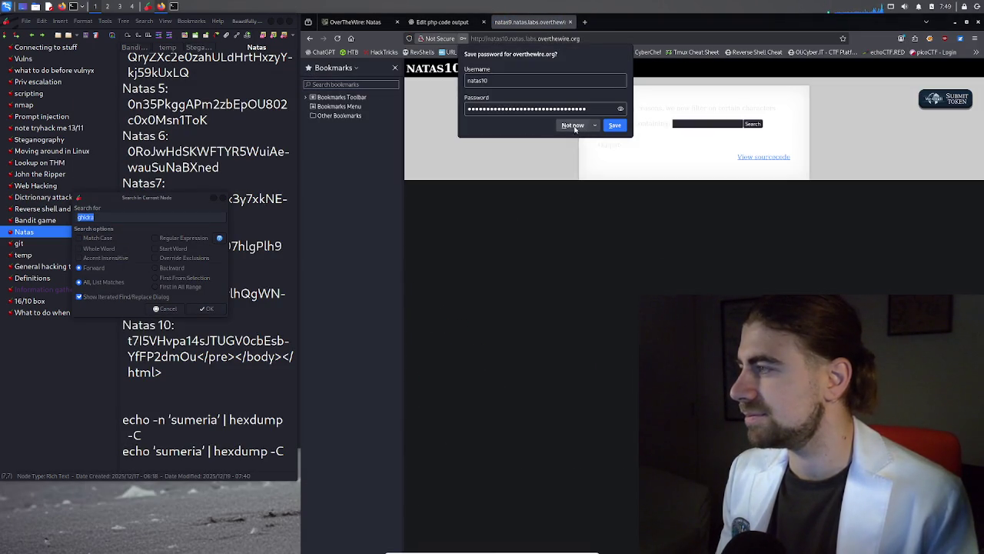
left_click(593, 159)
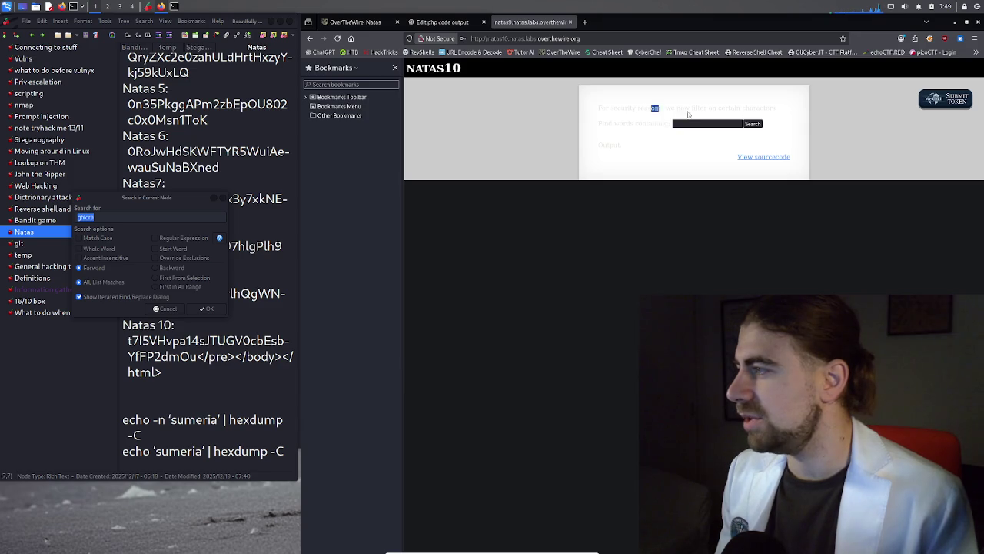
Open the natas10 source page without the bookmarks sidebar and enlarge it twice
left_click_drag(688, 114, 775, 114)
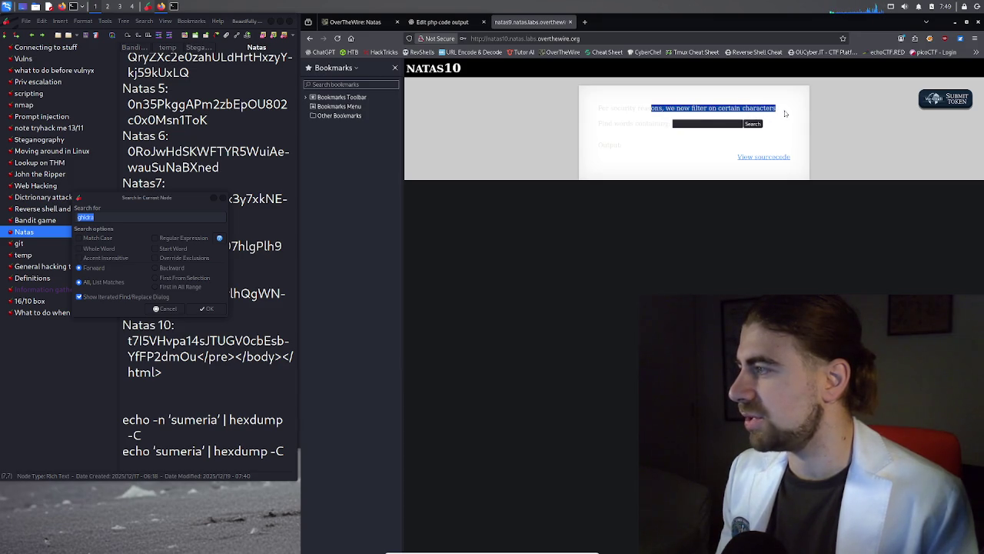
left_click(703, 113)
left_click(395, 68)
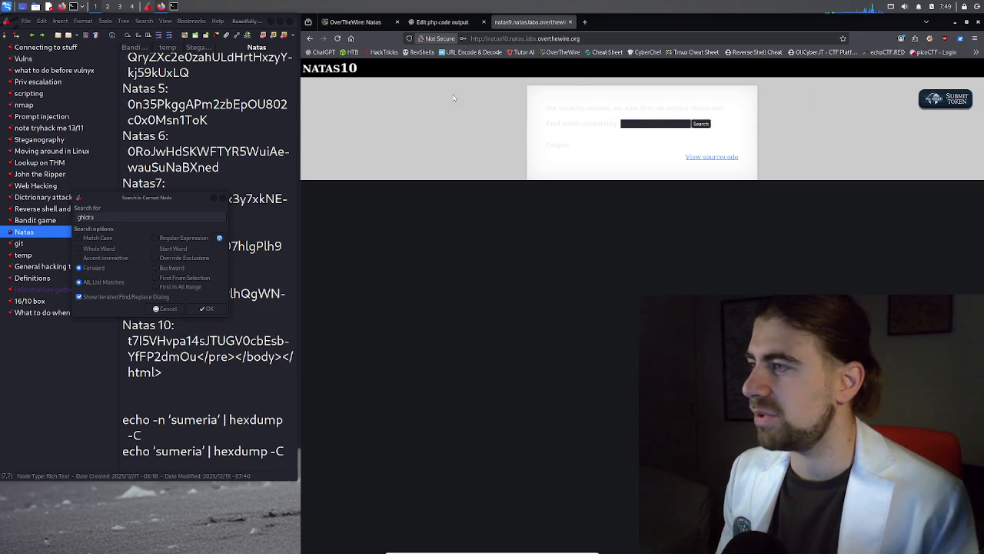
left_click(712, 157)
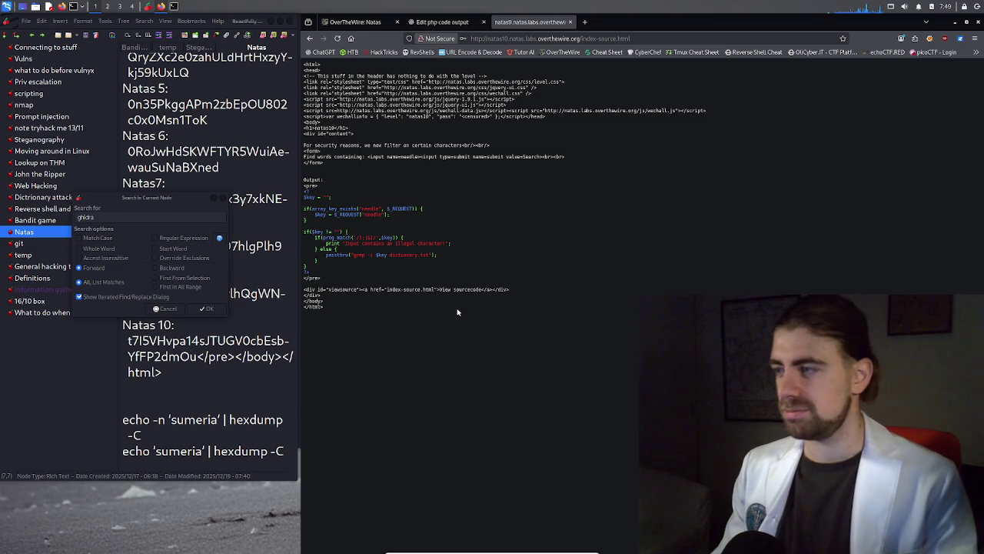
key("ctrl+plus")
key("ctrl+plus")
key("ctrl+plus")
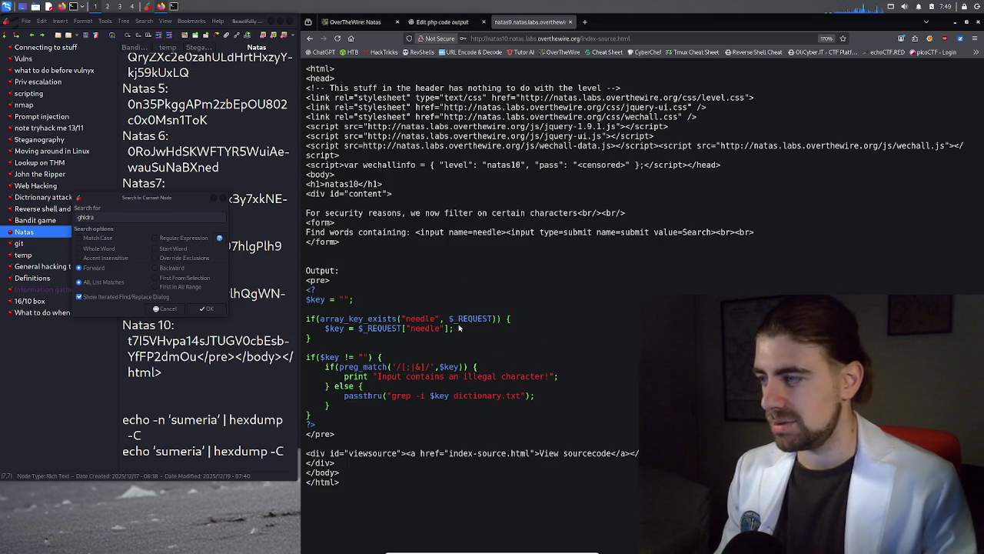
key("ctrl+plus")
key("ctrl+plus")
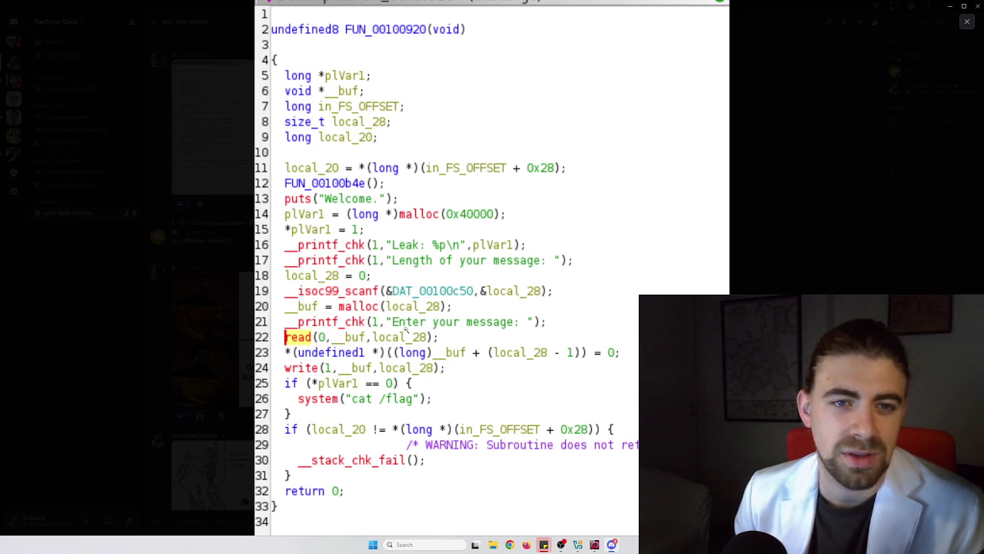
Shrink and close the code screenshot, then minimize Discord
left_click(406, 331)
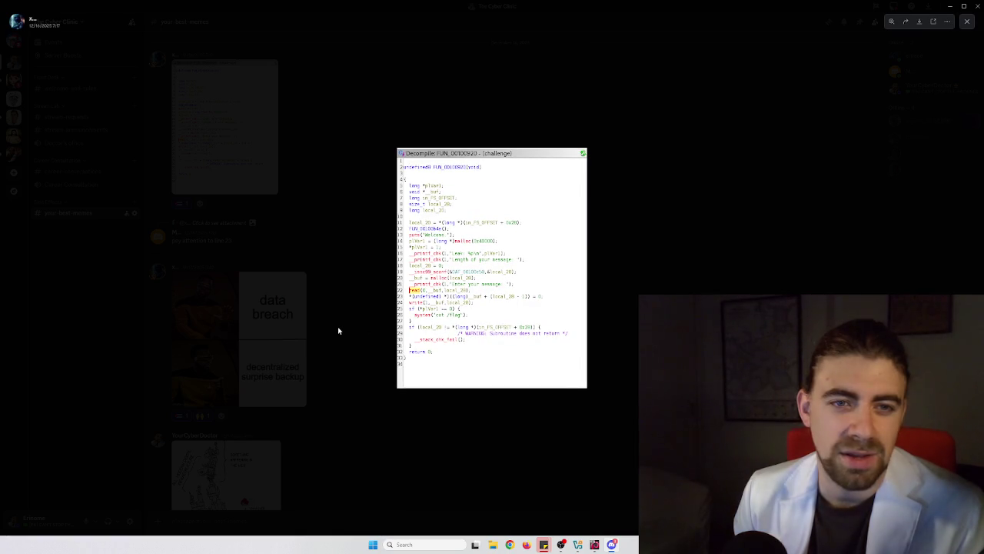
left_click(354, 314)
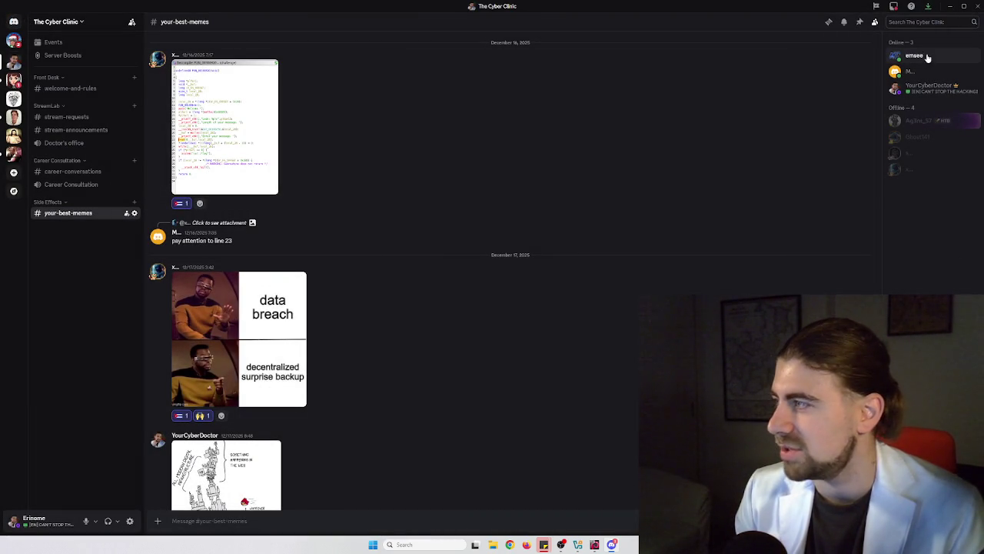
left_click(952, 7)
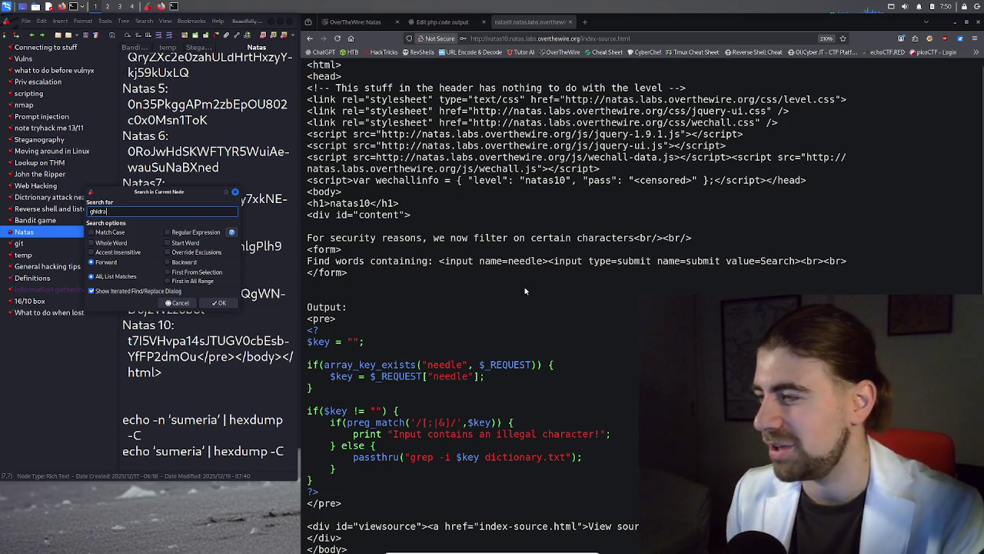
Cancel the CherryTree search box and scroll the natas10 source to the preg_match check
left_click(234, 192)
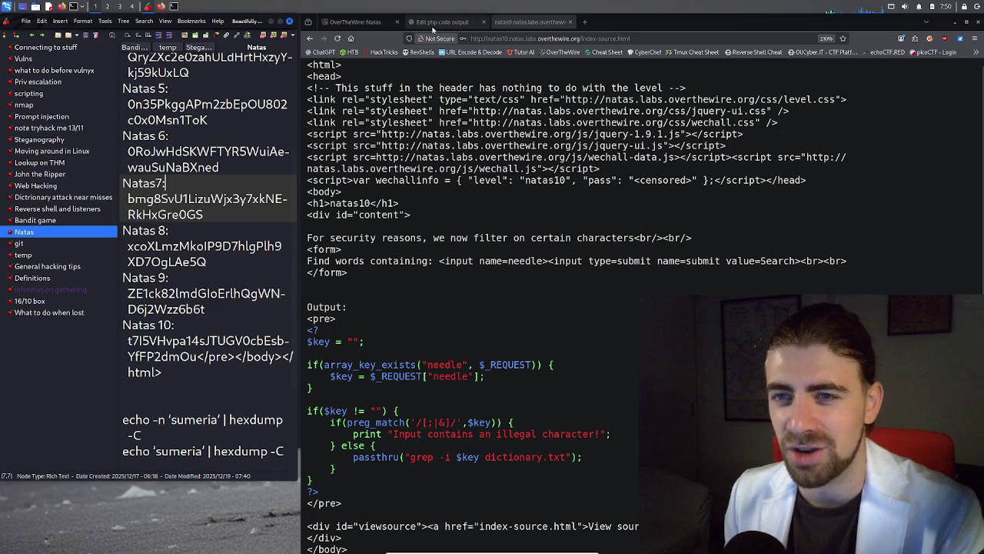
scroll(506, 221, "up", 1)
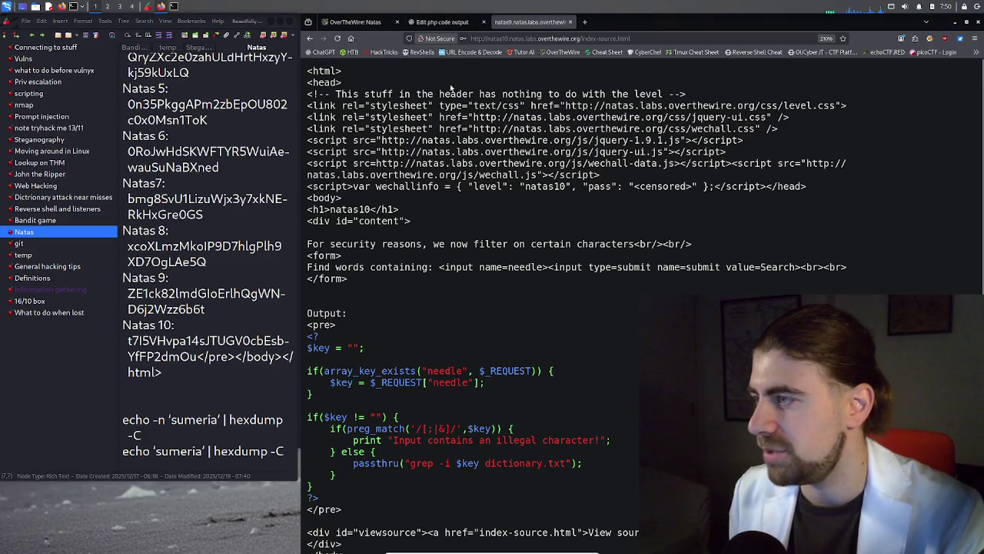
scroll(486, 419, "down", 1)
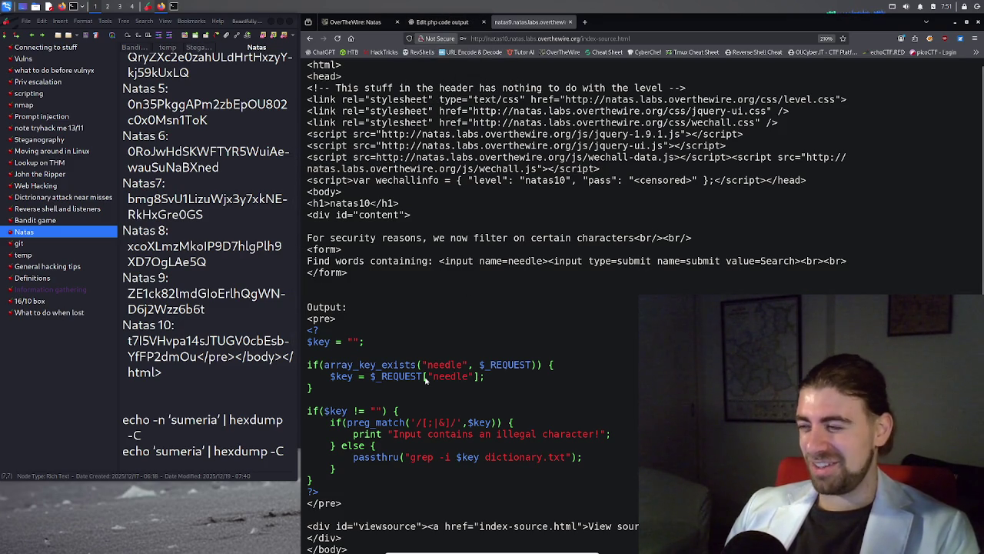
Highlight the preg_match check blocking ;, | and &, then clear the selection
mouse_move(336, 422)
left_mouse_down()
mouse_move(437, 436)
mouse_move(461, 425)
mouse_move(415, 427)
left_mouse_up()
left_click(413, 425)
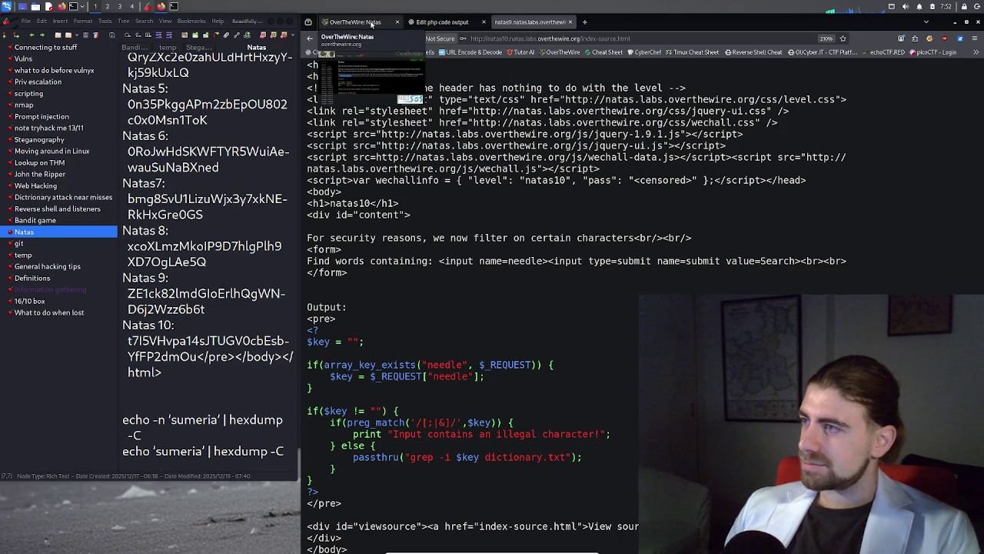
In the ChatGPT answer, select the 'cat /etc/natas_webpass…' command from the bash block
left_click(411, 21)
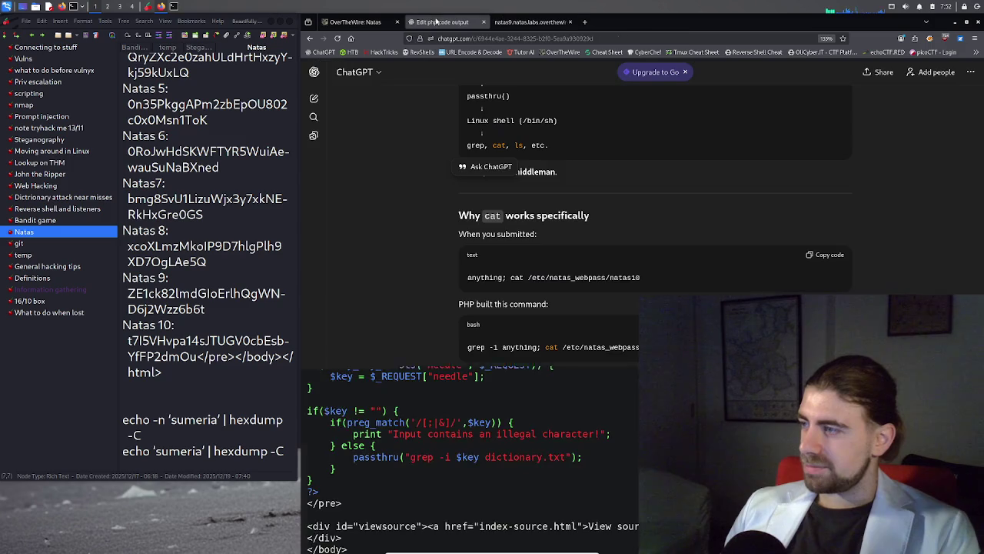
scroll(566, 300, "up", 10)
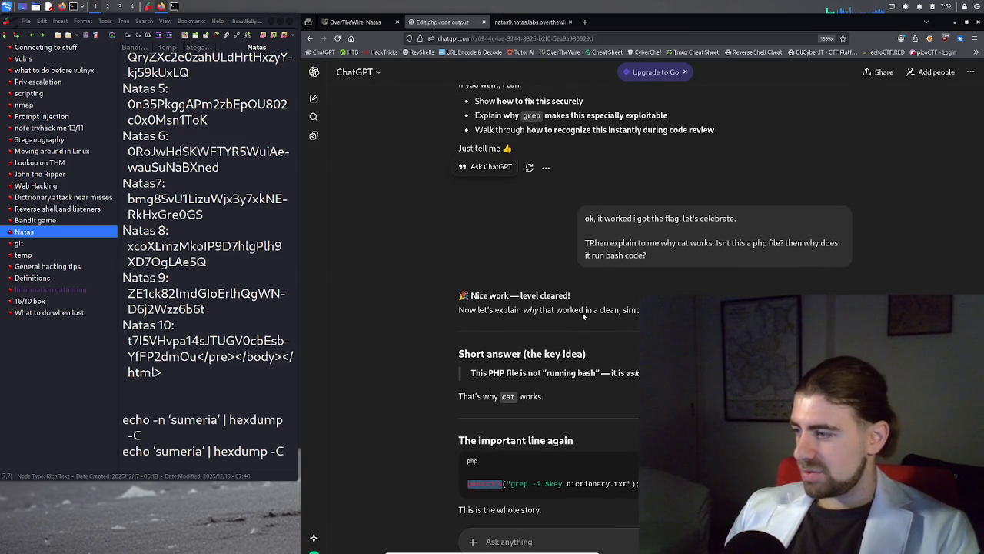
scroll(582, 313, "down", 3)
scroll(582, 312, "up", 3)
scroll(583, 313, "up", 5)
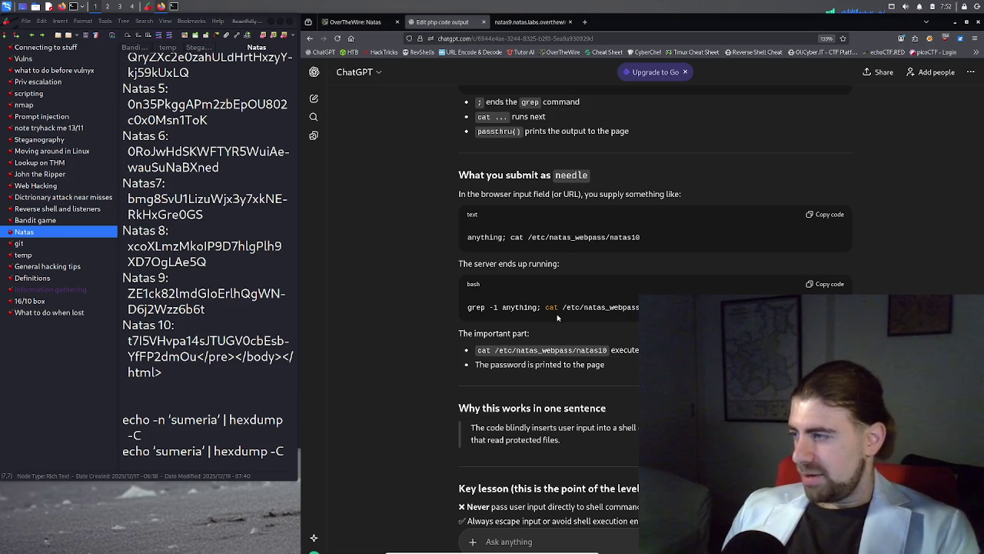
left_click_drag(545, 308, 650, 309)
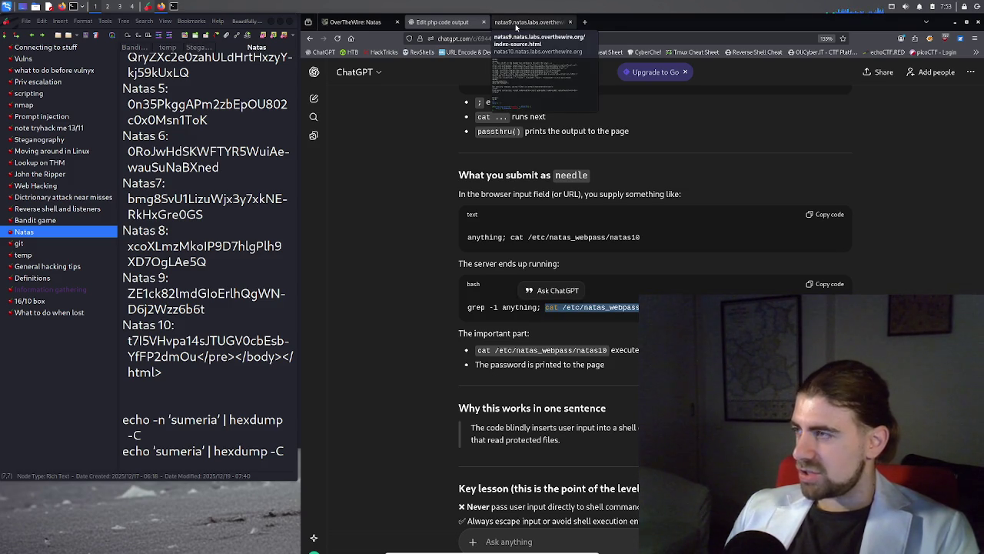
left_click(516, 23)
Return to the natas10 search page, opening its source in a background tab
left_click(369, 23)
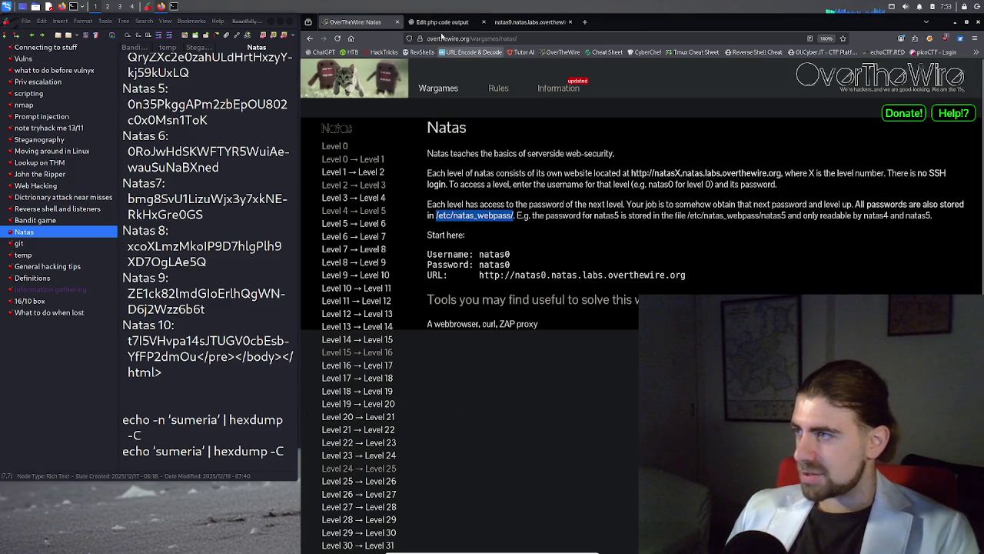
left_click(502, 24)
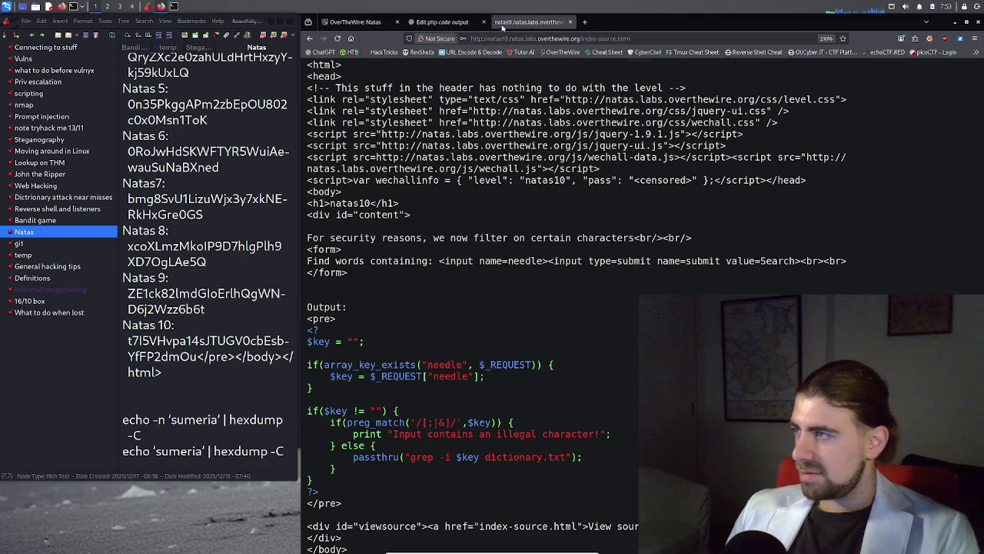
left_click(465, 24)
left_click(526, 25)
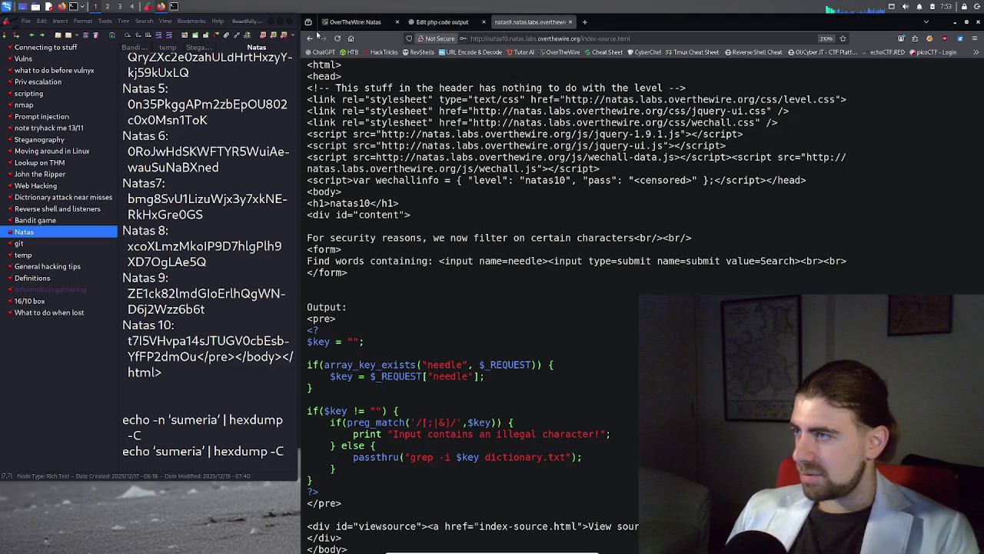
left_click(310, 38)
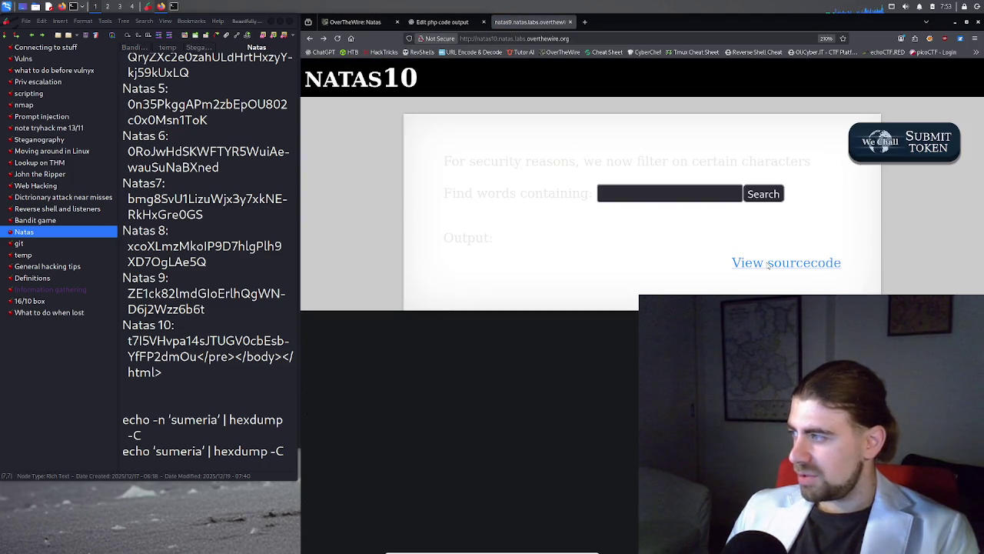
middle_click(769, 264)
Search the pasted cat command aimed at /etc/natas_webpass/natas11, with dictionary.txt removed
left_click(637, 196)
key("ctrl+v")
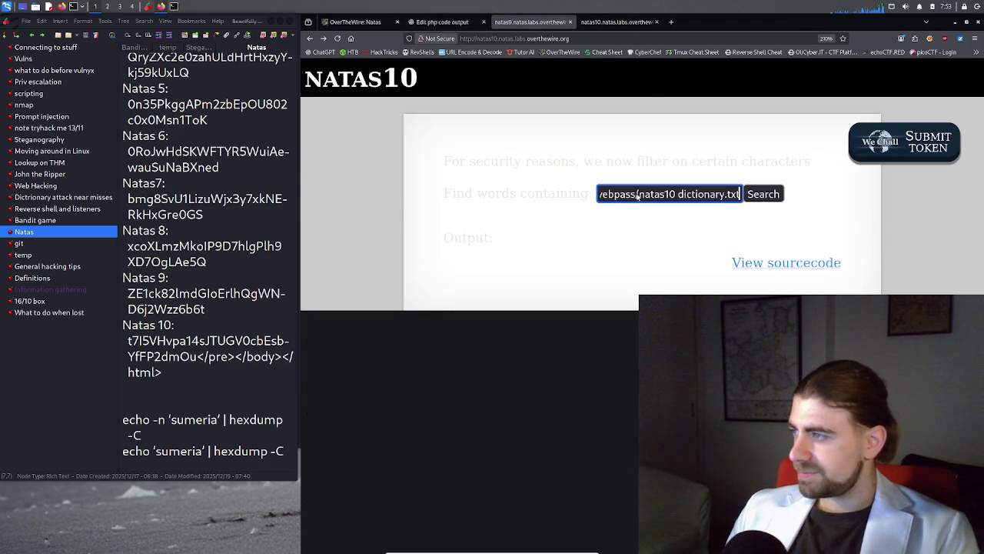
left_click(675, 195)
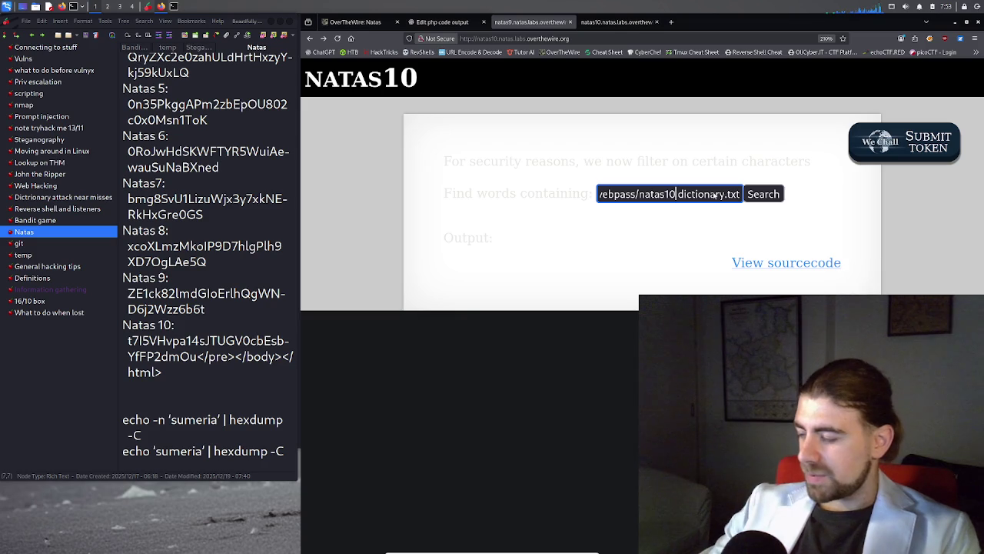
key("BackSpace")
type("1")
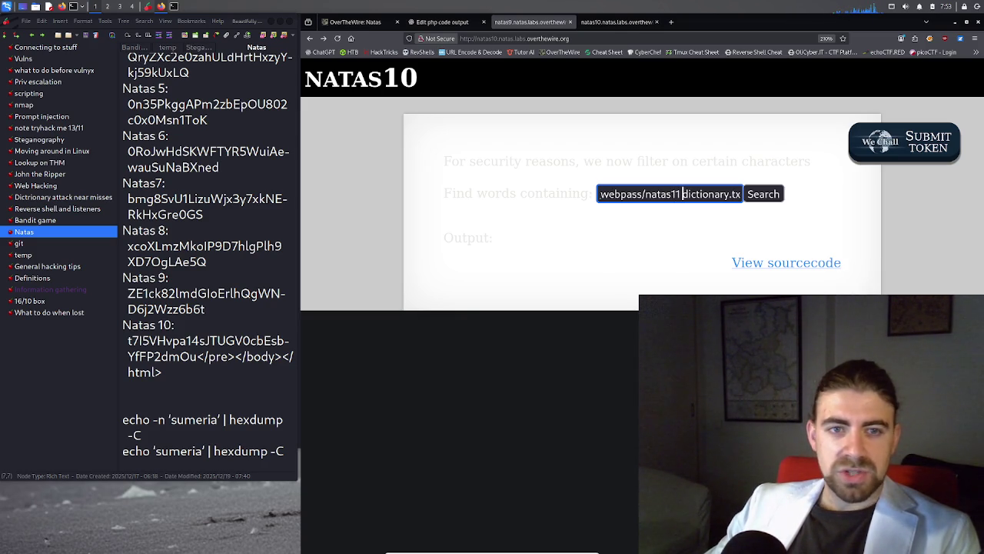
key("shift+End")
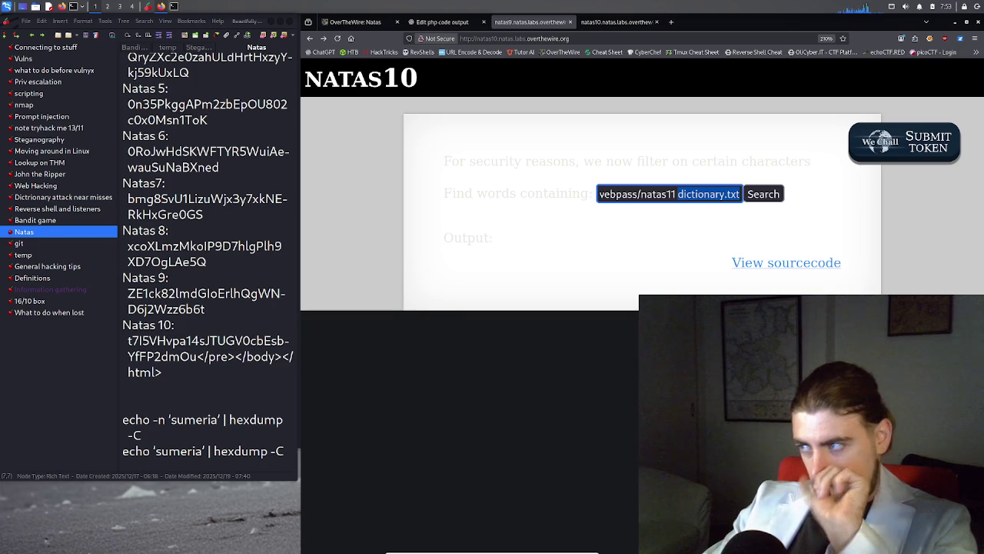
key("Delete")
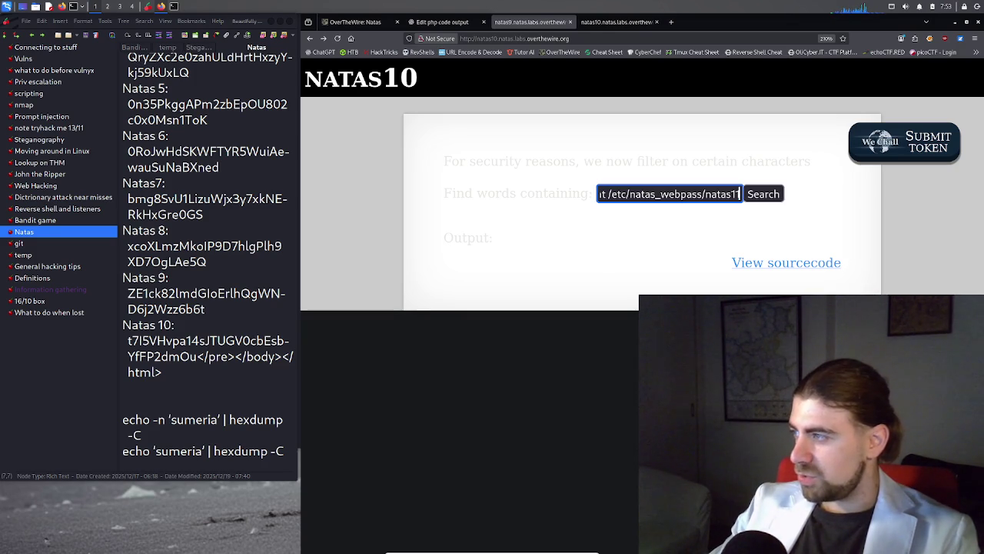
key("Return")
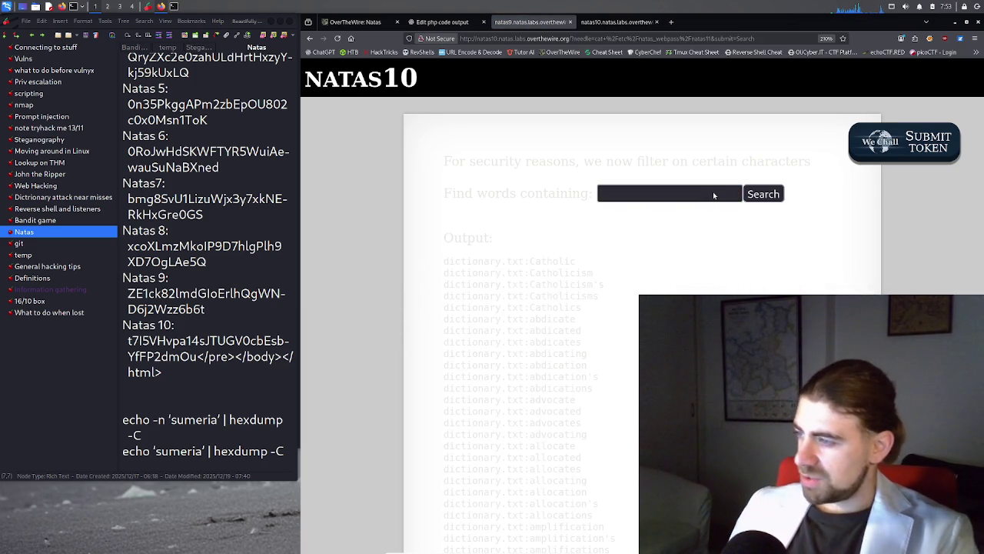
Scroll through the cat-matching dictionary results and narrow the notes window slightly
scroll(544, 350, "down", 10)
scroll(544, 350, "down", 15)
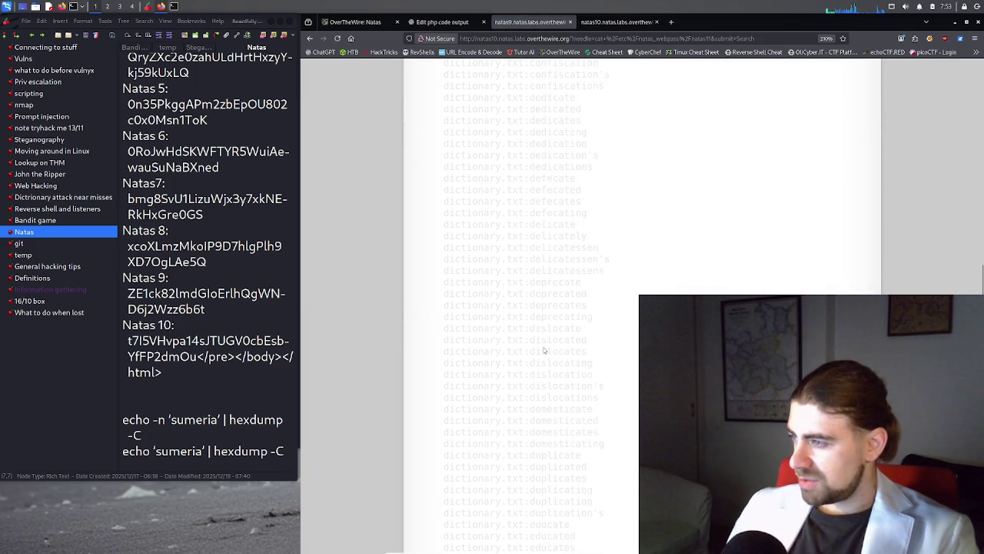
scroll(544, 350, "down", 10)
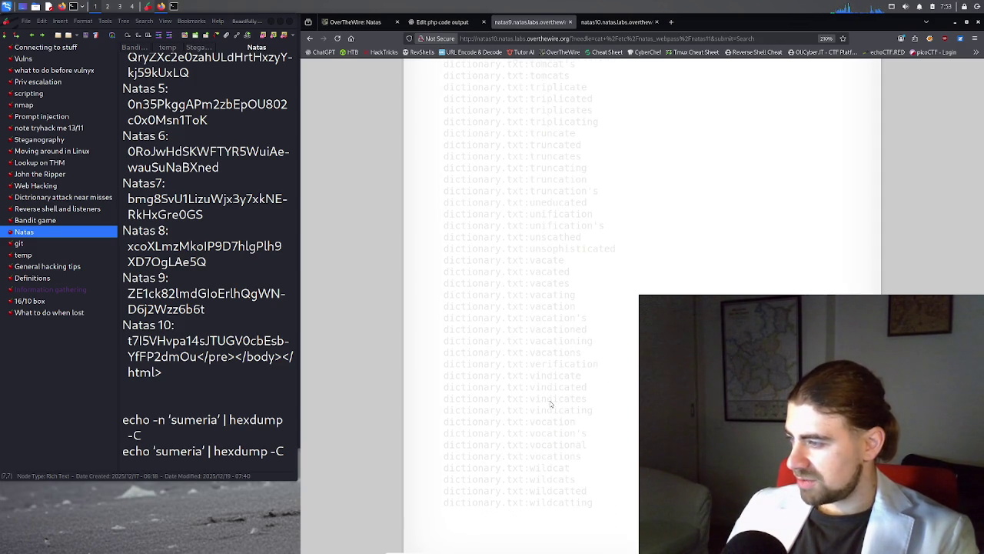
scroll(573, 282, "up", 20)
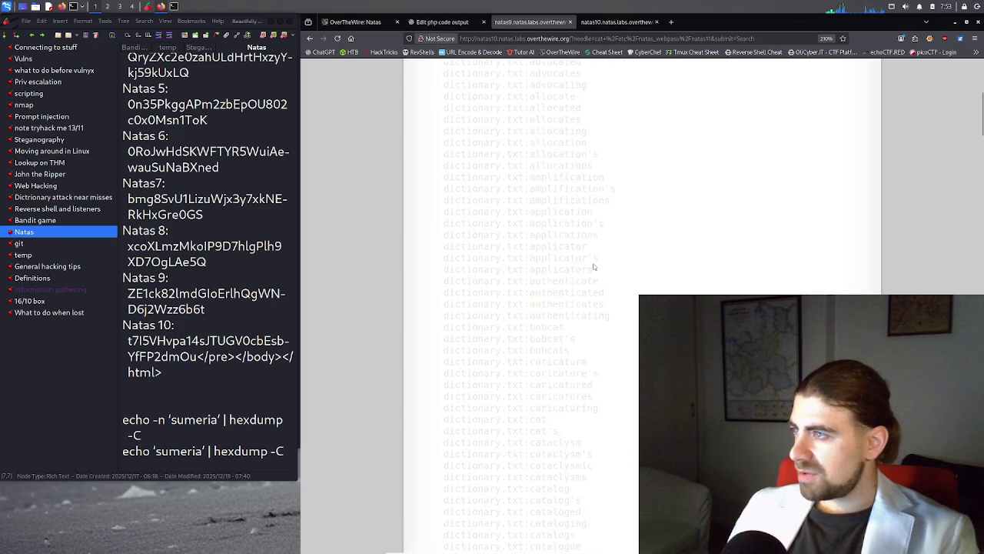
scroll(593, 266, "up", 10)
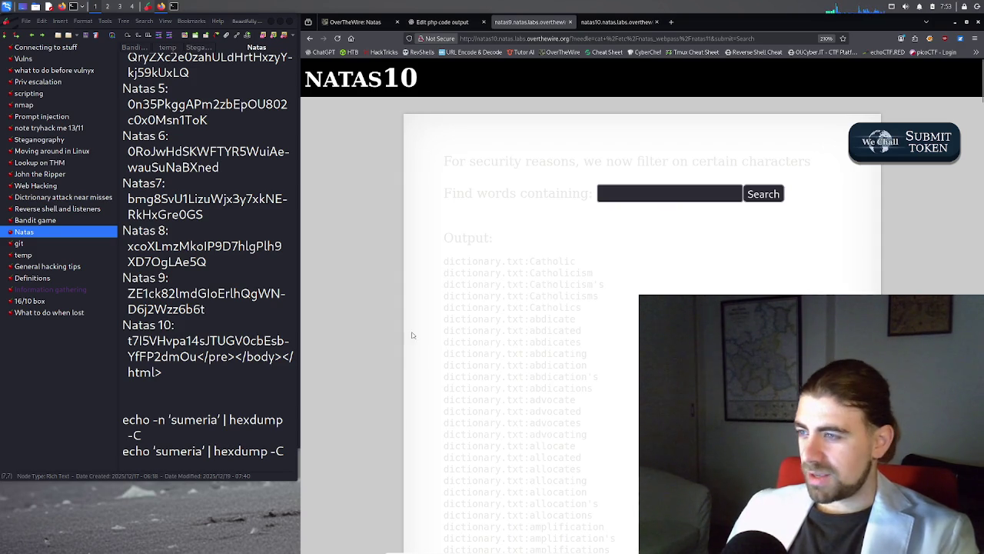
mouse_move(301, 315)
left_mouse_down()
mouse_move(317, 323)
mouse_move(298, 336)
left_mouse_up()
Rearrange the browser and terminal windows so the PHP script terminal shows
key("alt+Tab")
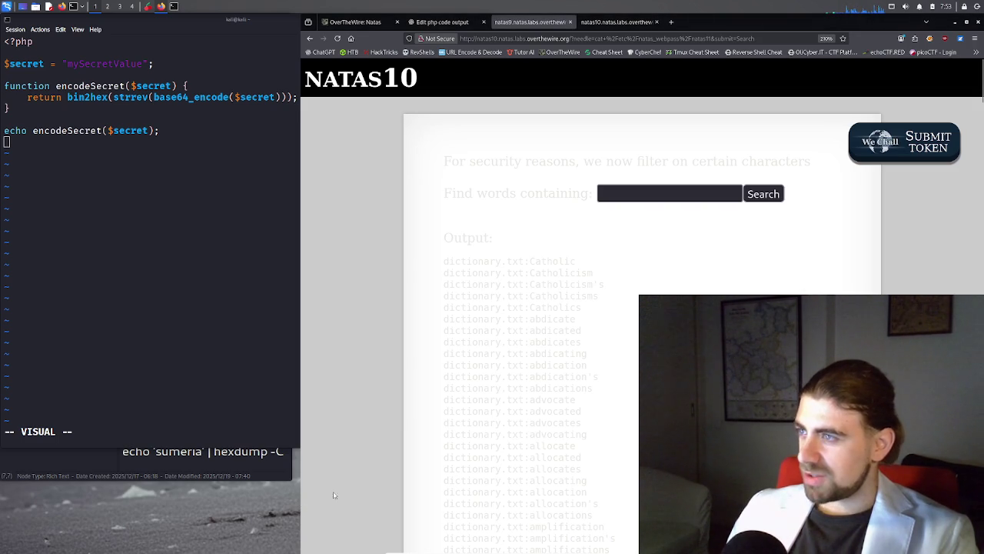
left_click_drag(813, 25, 672, 53)
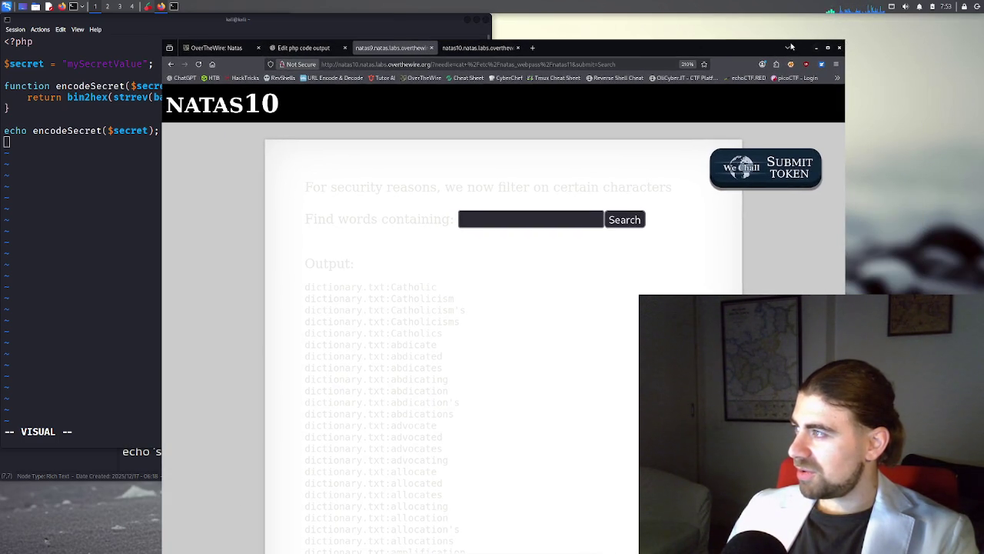
left_click_drag(696, 47, 746, 26)
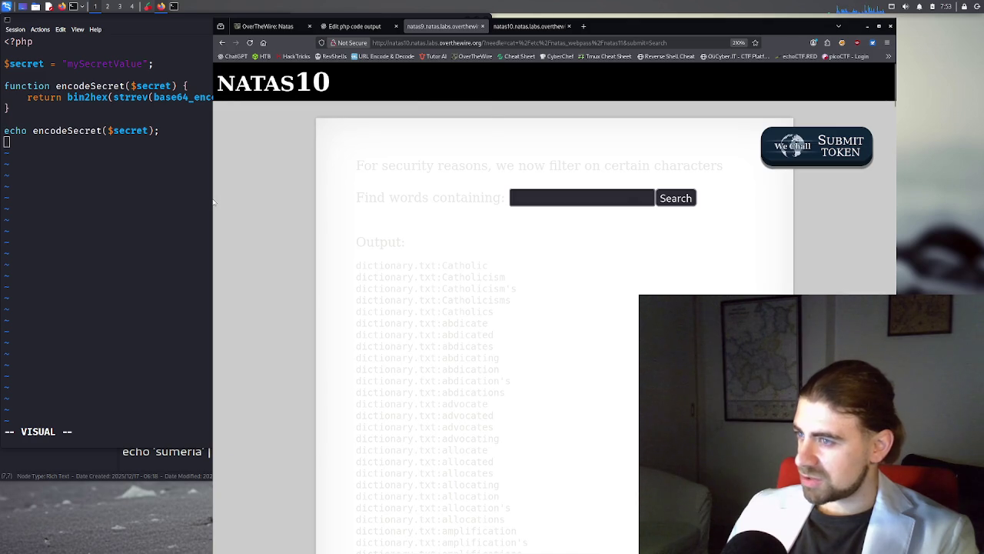
left_click(210, 340)
left_click(219, 492)
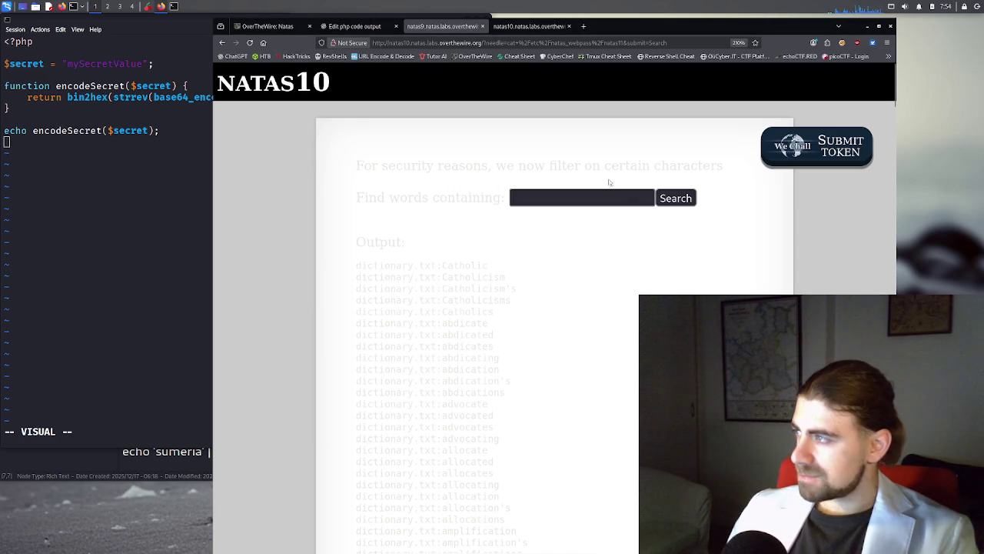
mouse_move(684, 31)
left_mouse_down()
mouse_move(923, 204)
mouse_move(776, 174)
left_mouse_up()
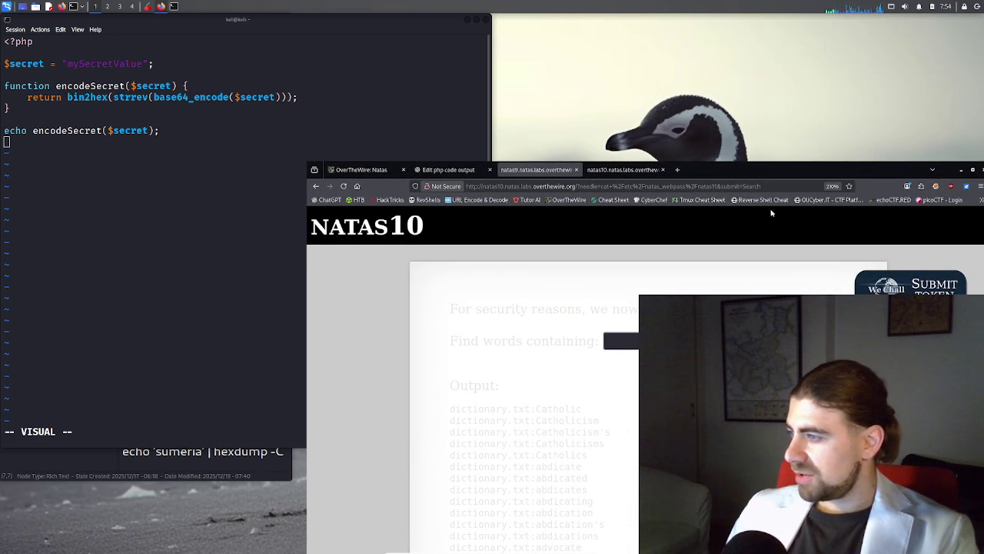
Open the natas10 source page and maximize the browser window
left_click(611, 341)
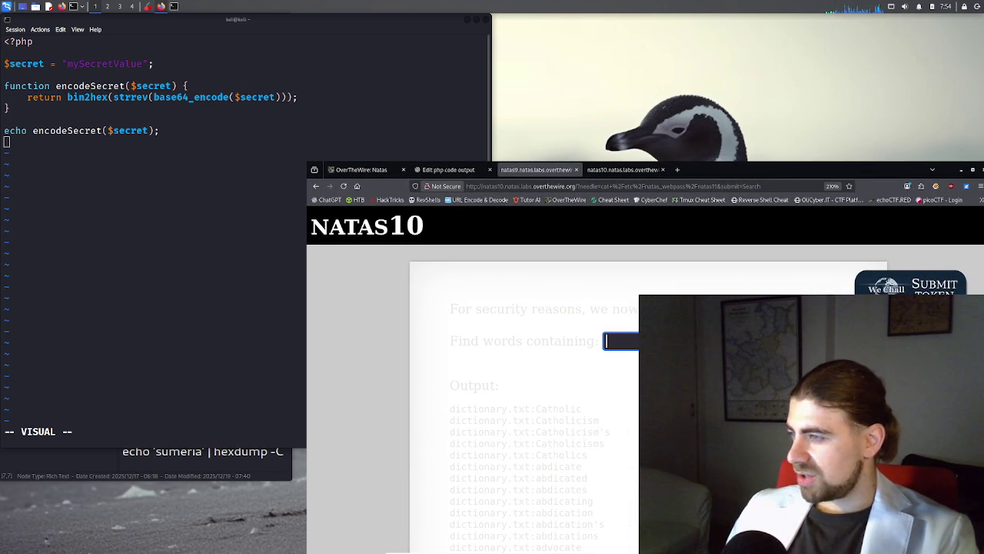
left_click(620, 169)
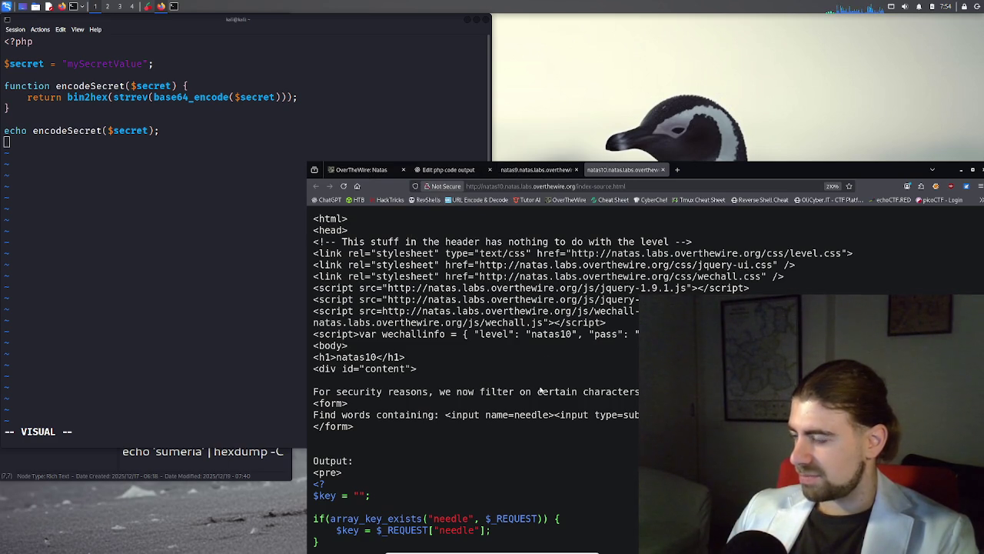
scroll(538, 396, "down", 1)
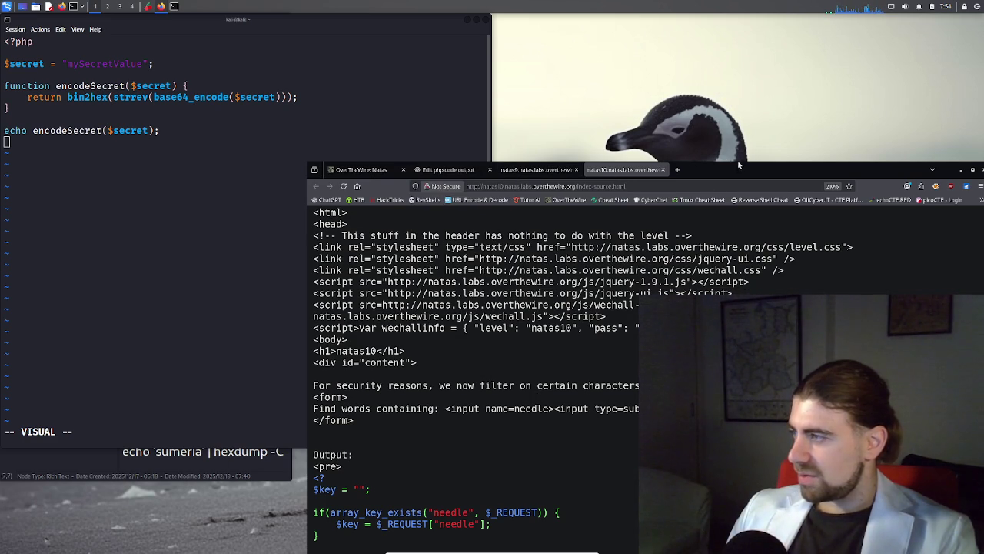
left_click_drag(732, 166, 734, 4)
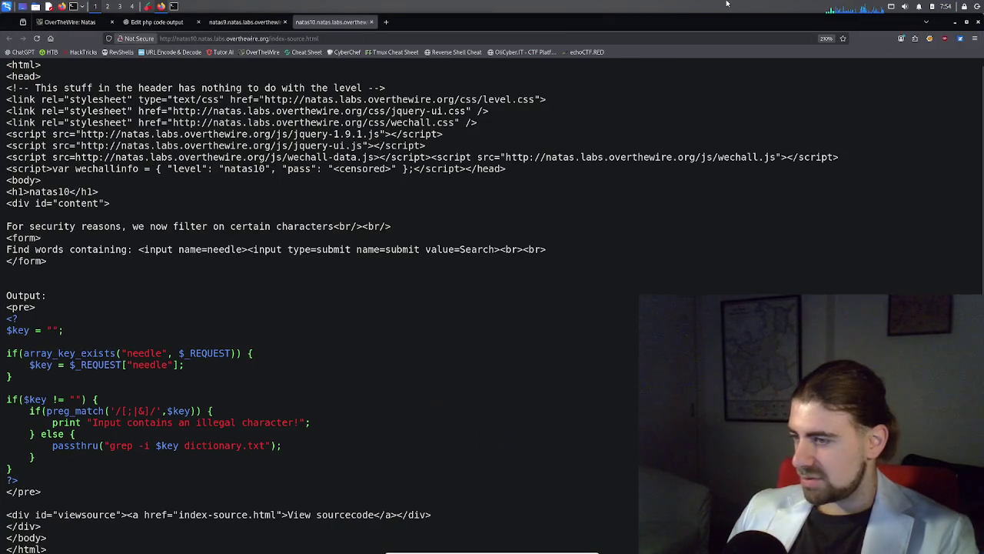
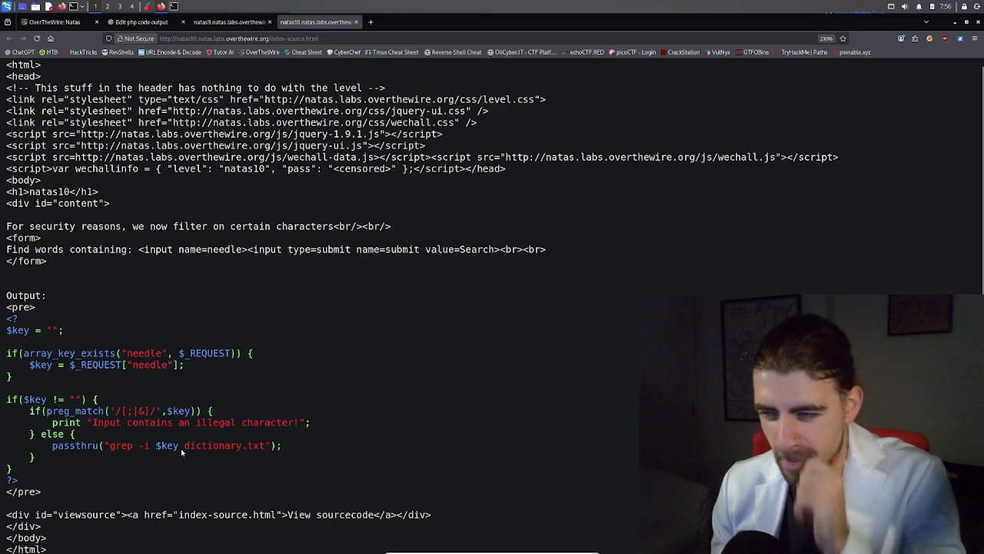
Switch to the natas10 search page and recall the previous payload into its search field
left_click(231, 22)
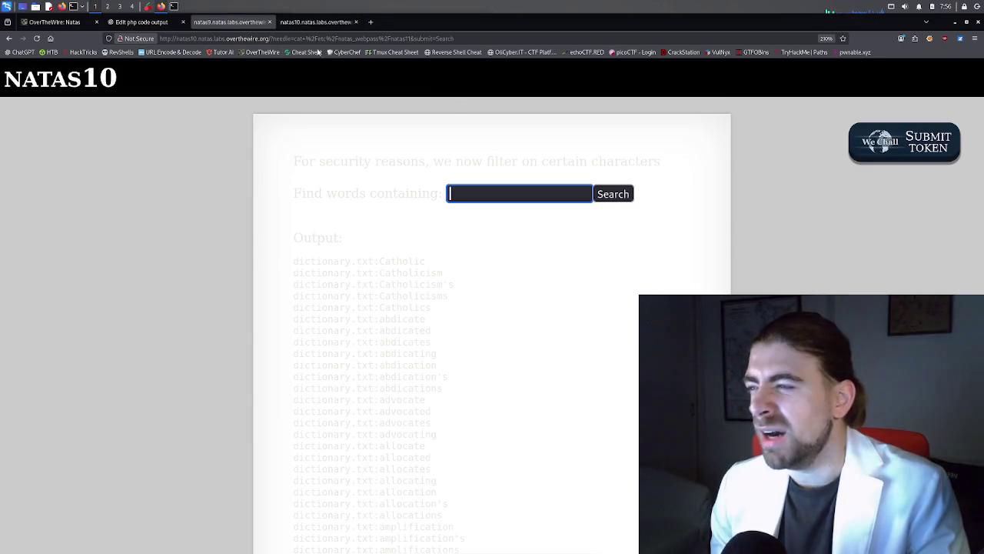
left_click(497, 192)
left_click(484, 213)
key("ctrl+b")
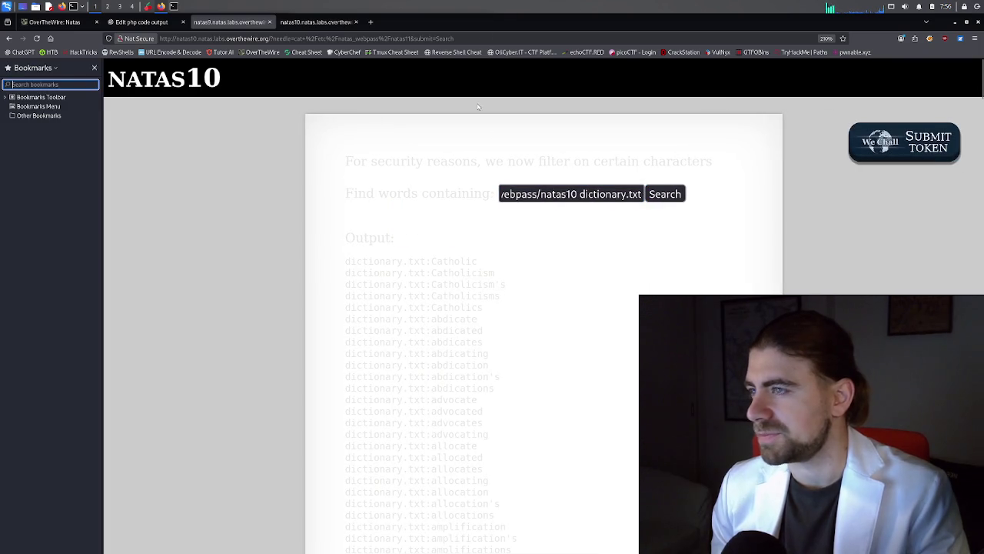
Close the Bookmarks sidebar and narrow the browser beside the vim terminal
mouse_move(505, 20)
left_mouse_down()
mouse_move(507, 72)
mouse_move(631, 67)
left_mouse_up()
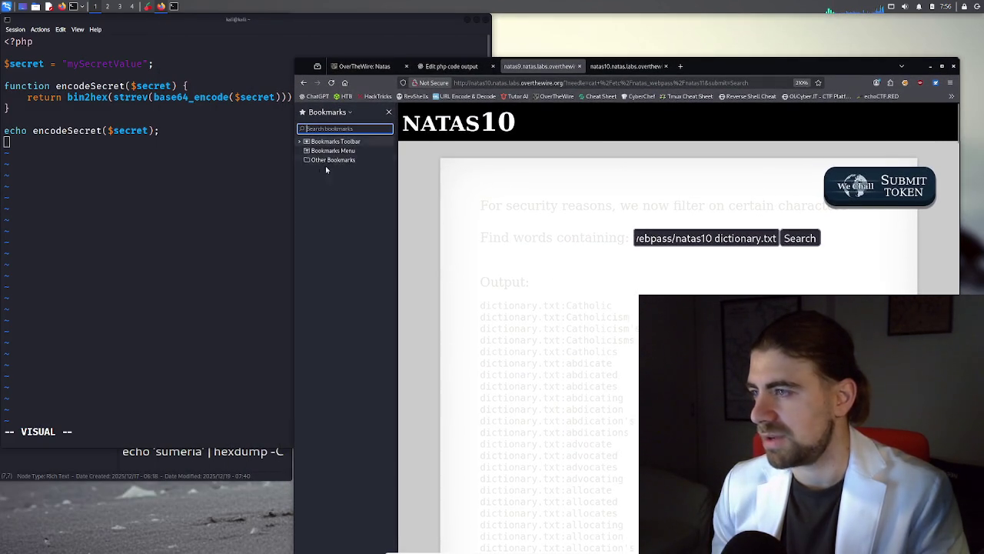
left_click(389, 112)
right_click(355, 208)
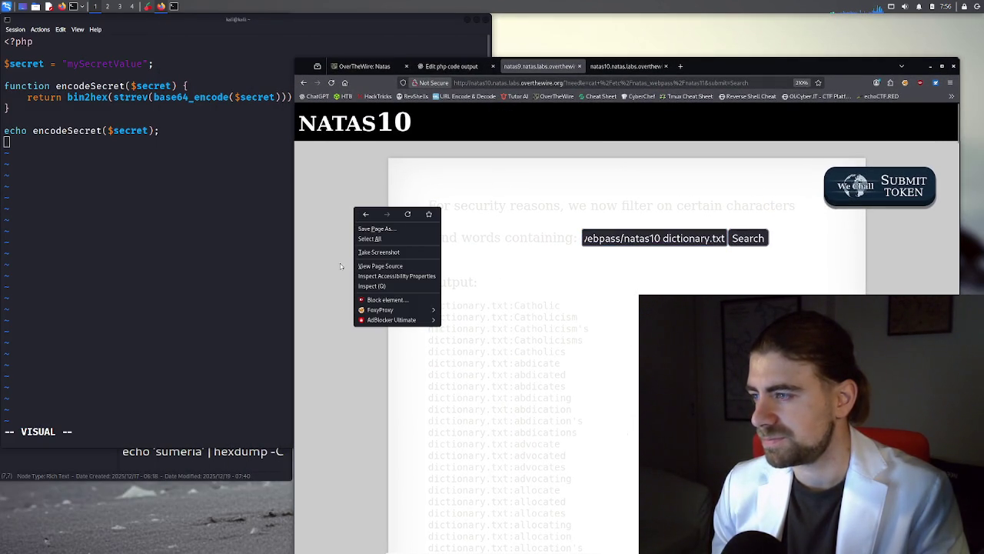
left_click(326, 294)
left_click_drag(293, 300, 514, 300)
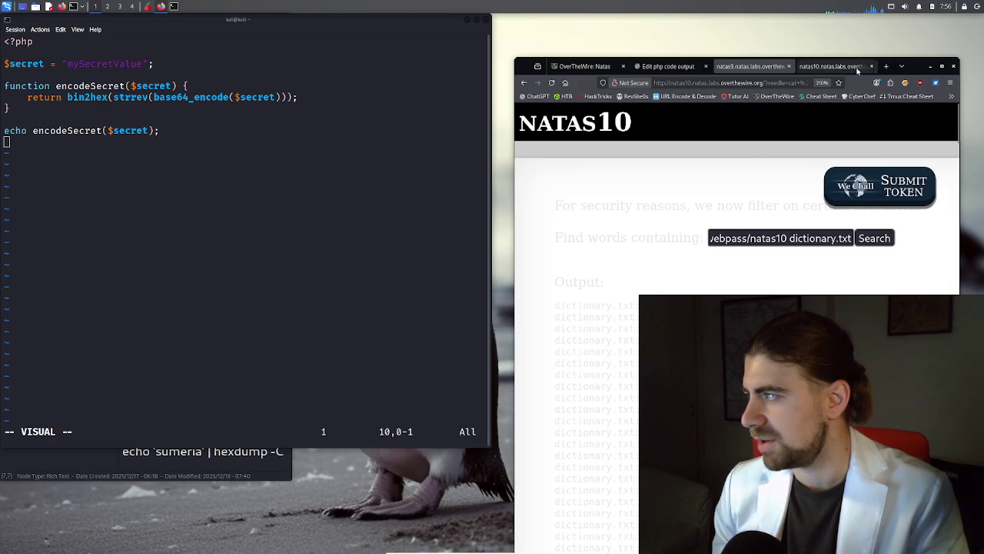
Prefix the cat payload with ';' and submit the search, which is rejected as illegal
left_click_drag(917, 64, 917, 19)
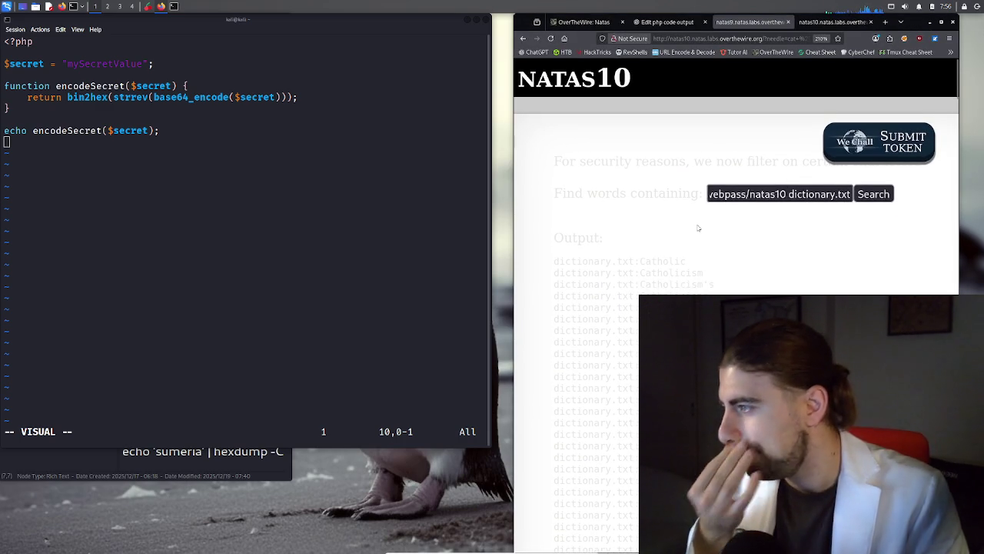
left_click_drag(792, 194, 712, 199)
left_click_drag(846, 194, 716, 193)
left_click(713, 196)
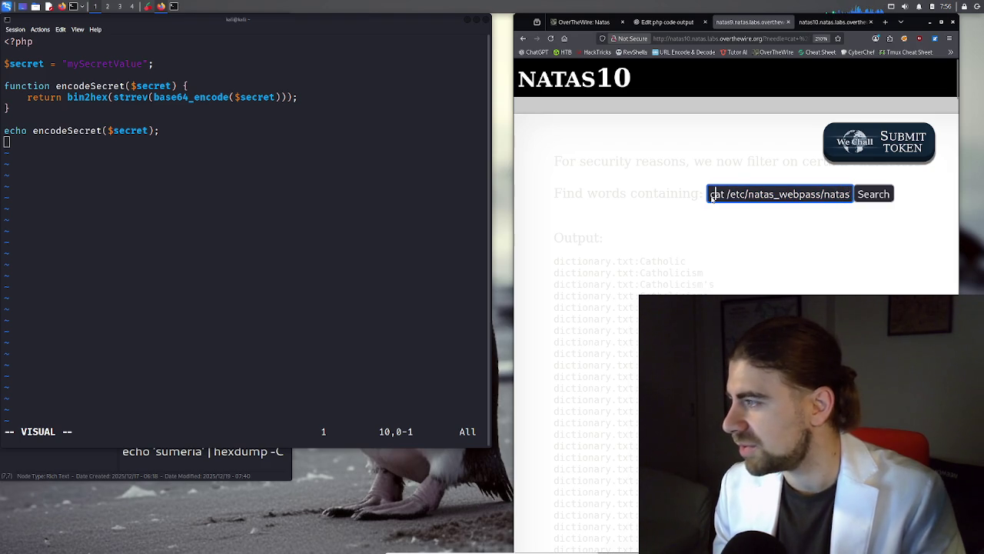
type(";")
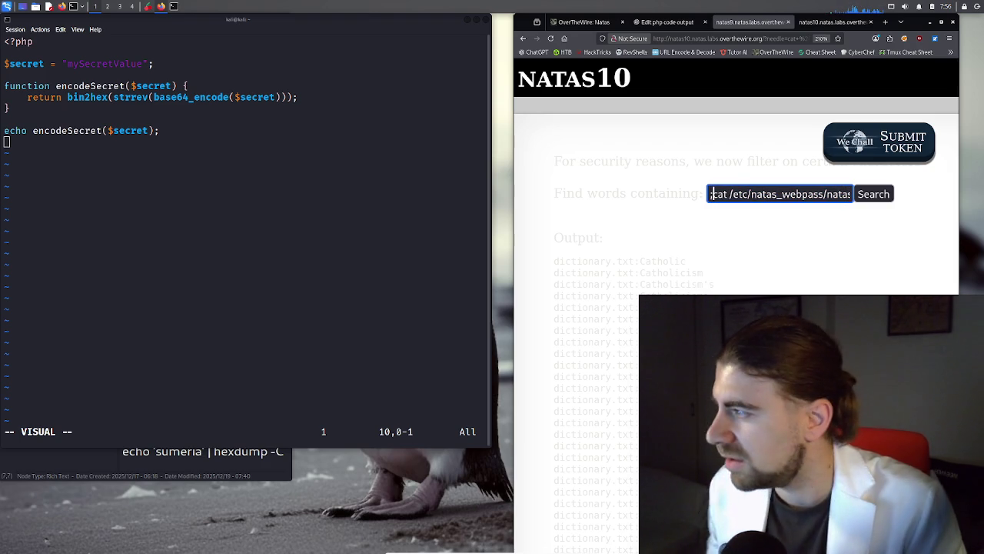
left_click(856, 194)
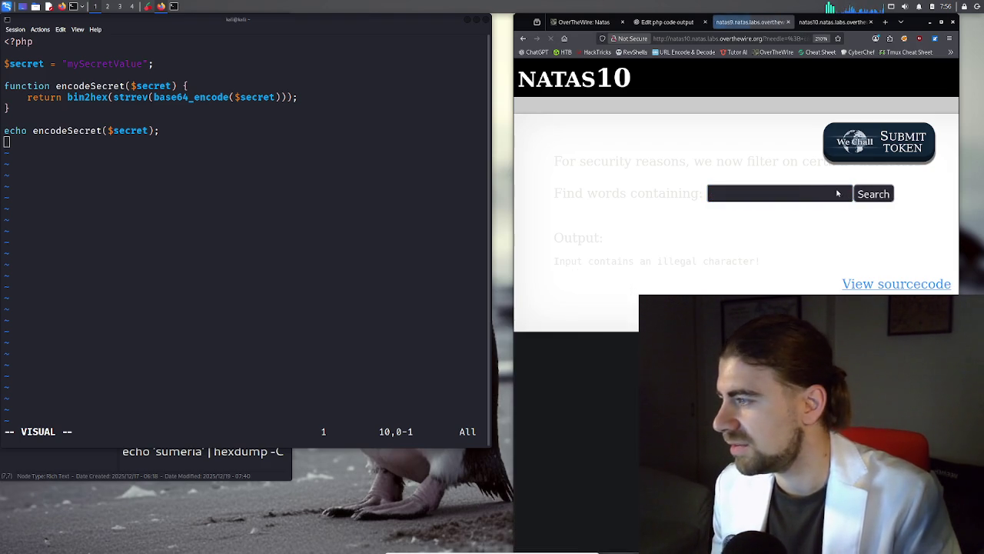
Refill the search field with the earlier payload, then return to the natas10 source tab
left_click(732, 199)
key("Down")
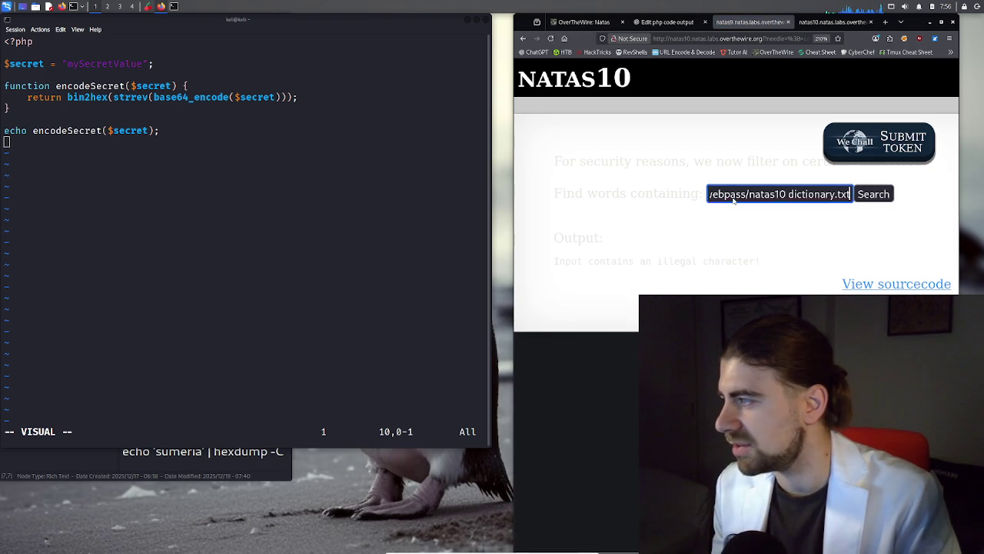
key("Down")
key("Return")
left_click(711, 195)
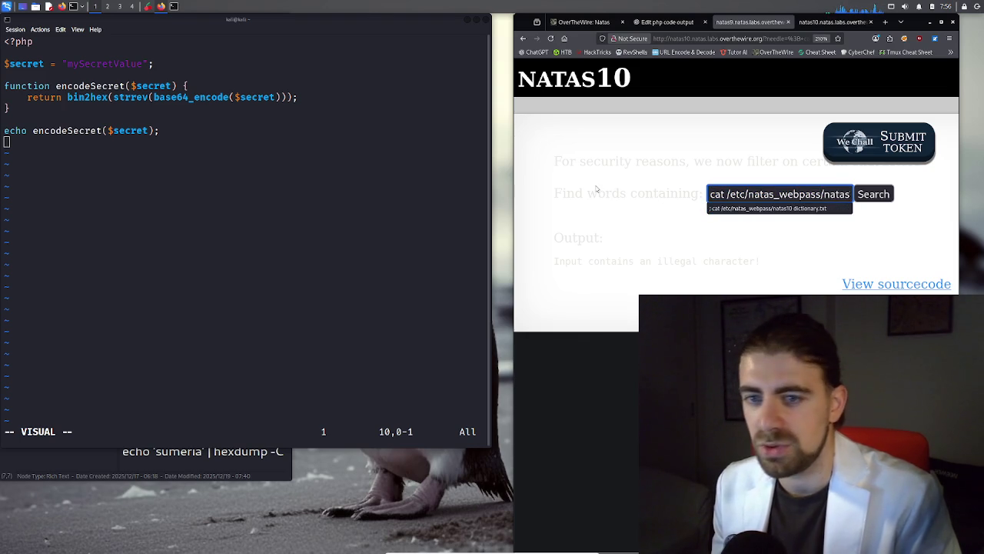
left_click(667, 25)
left_click(666, 23)
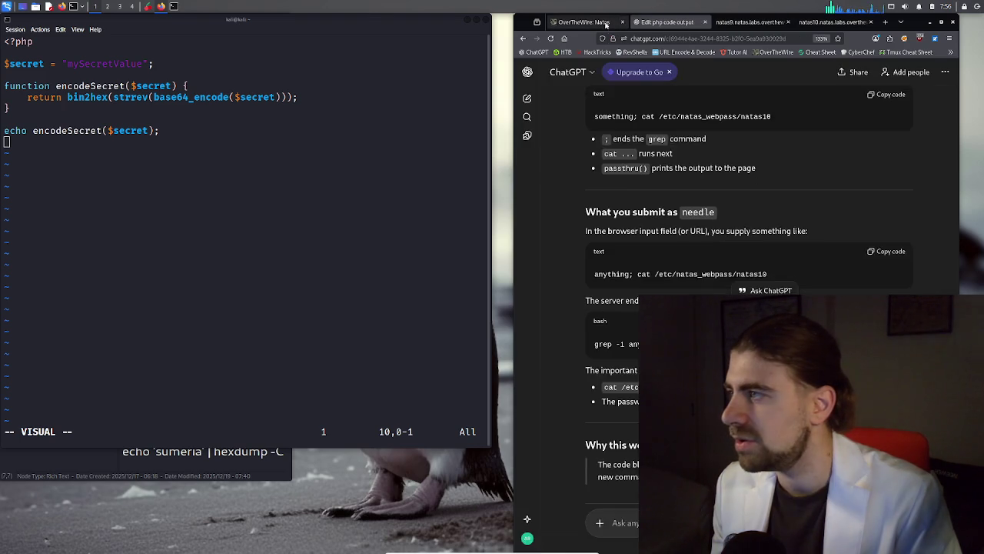
left_click(603, 23)
Scroll the natas10 source down to the preg_match filter and highlight its blocked characters
left_click(813, 24)
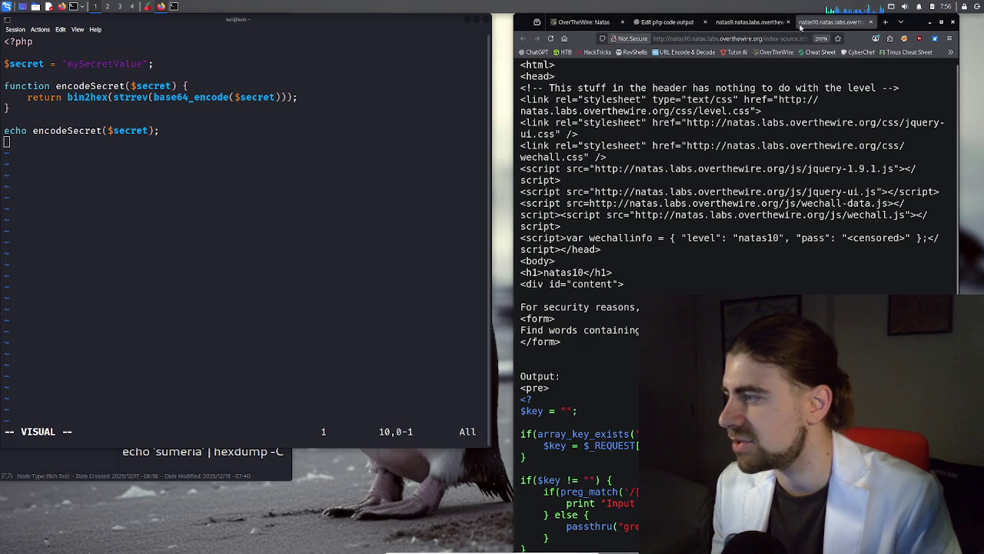
scroll(731, 215, "down", 2)
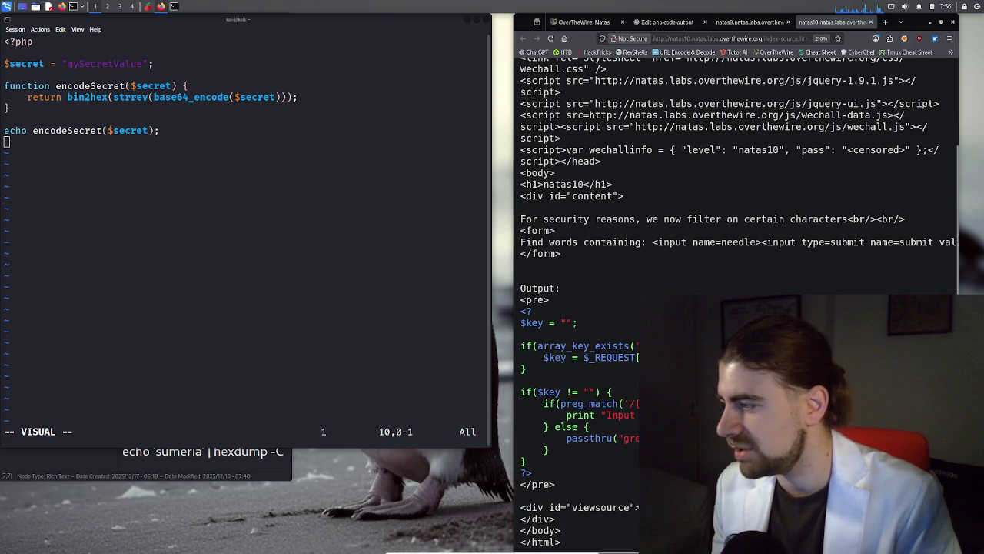
left_click_drag(629, 404, 636, 412)
left_click(637, 411)
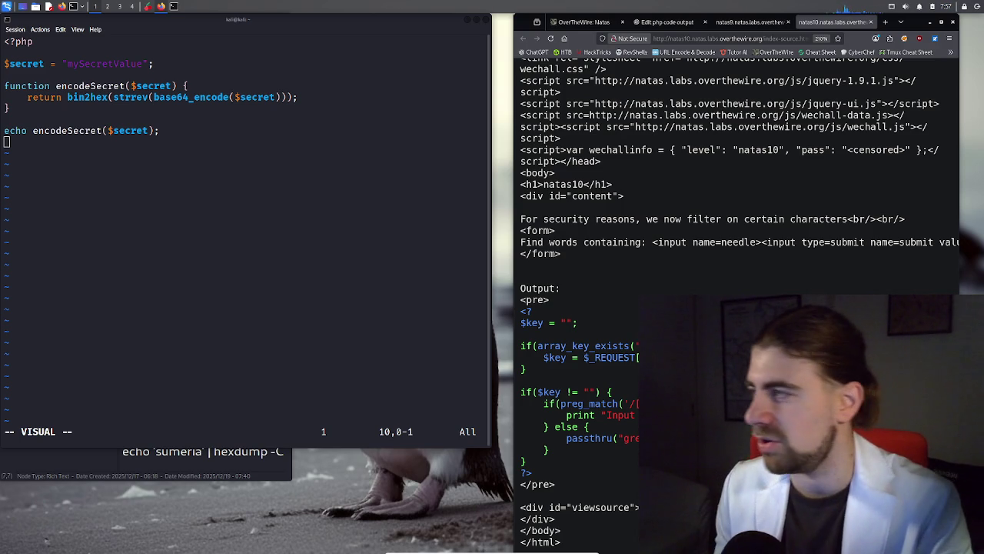
Restore the payload in the search entry, delete its leading semicolon, and switch to ChatGPT
left_click(732, 23)
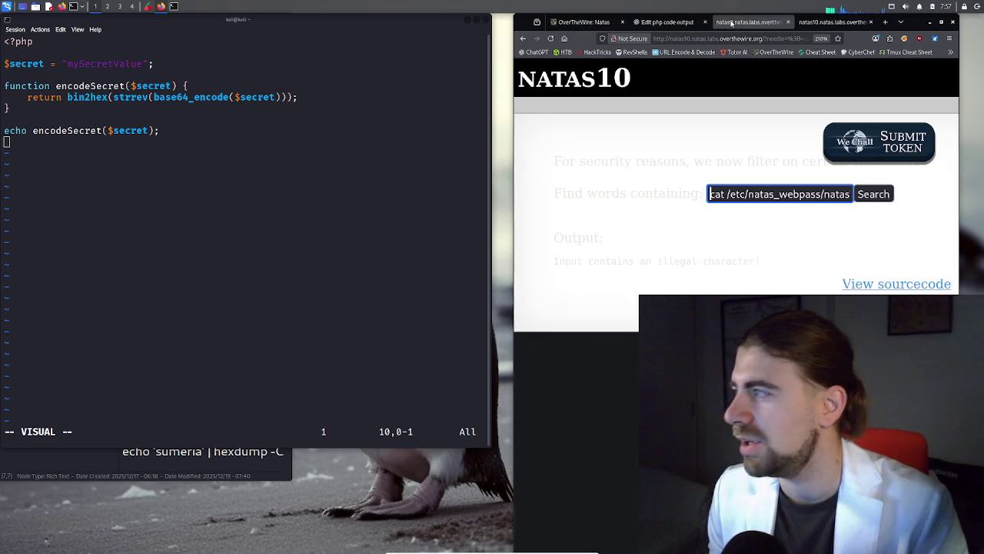
triple_click(732, 197)
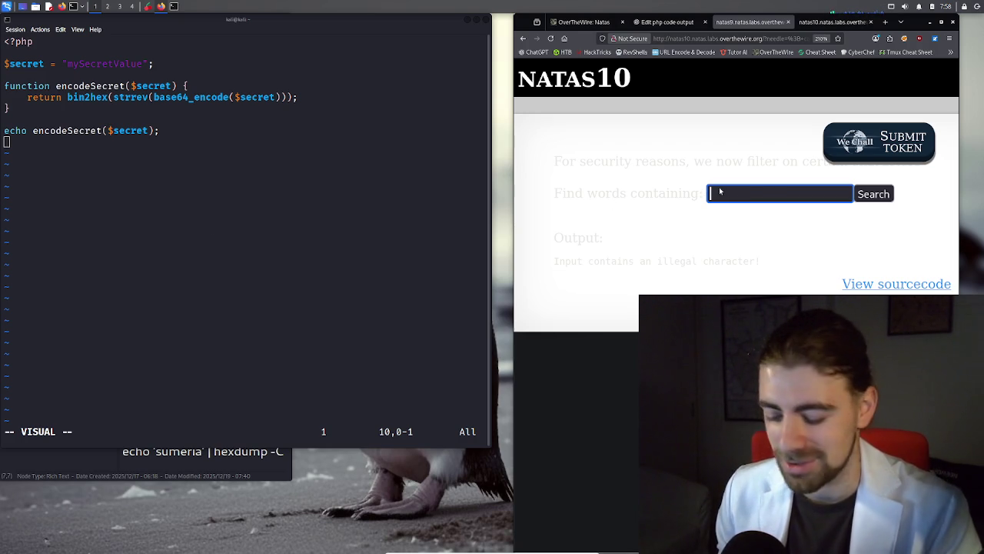
type("; cat /etc/natas_webpass/natas10 dictionary.txt")
key("Home")
key("Delete")
key("Delete")
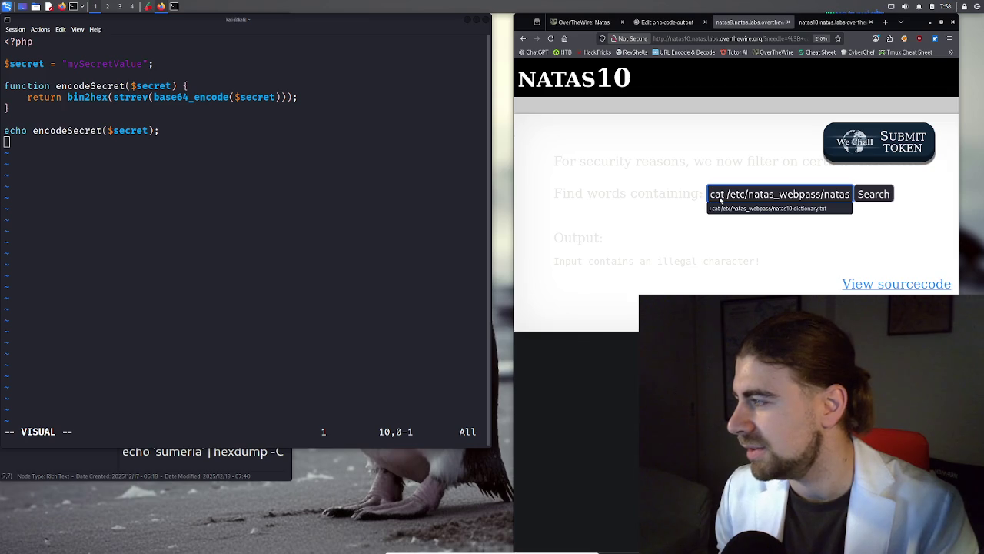
left_click(645, 23)
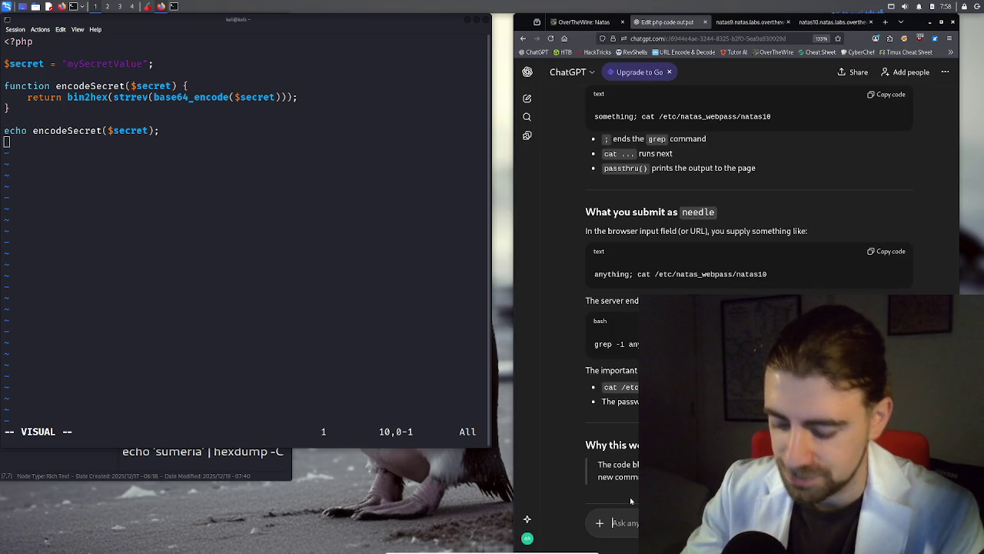
Send ChatGPT a follow-up question beginning 'what ar', then go back to the natas10 page
type("what ar")
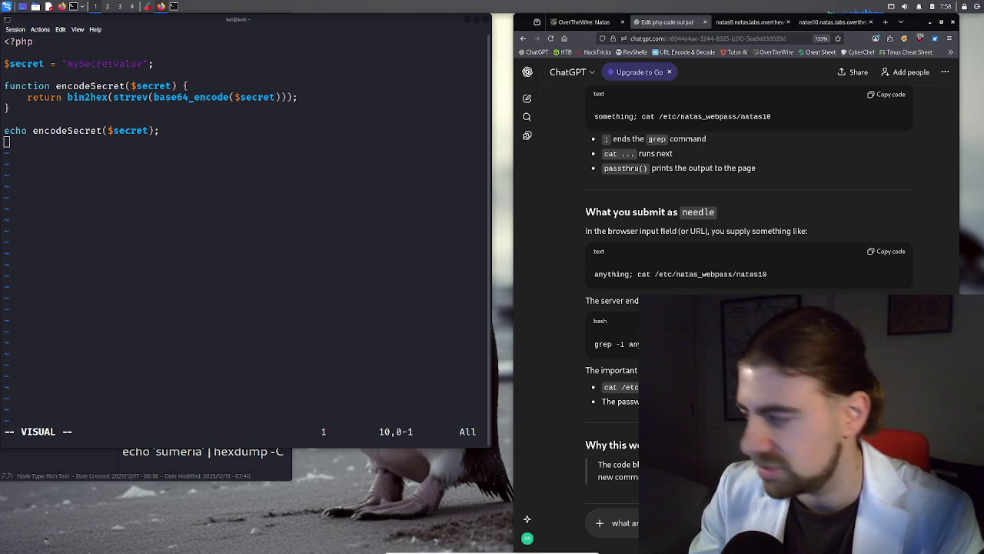
key("Return")
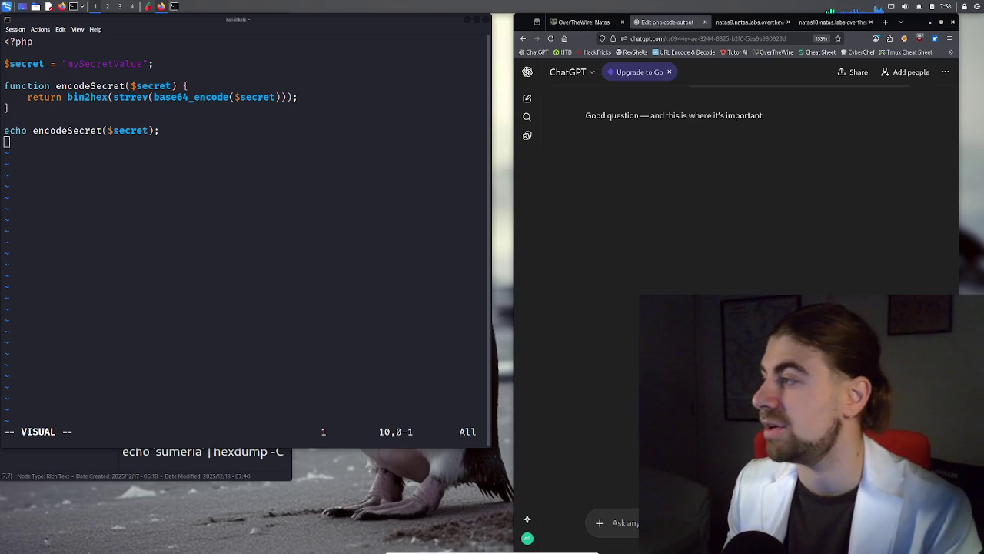
left_click(745, 22)
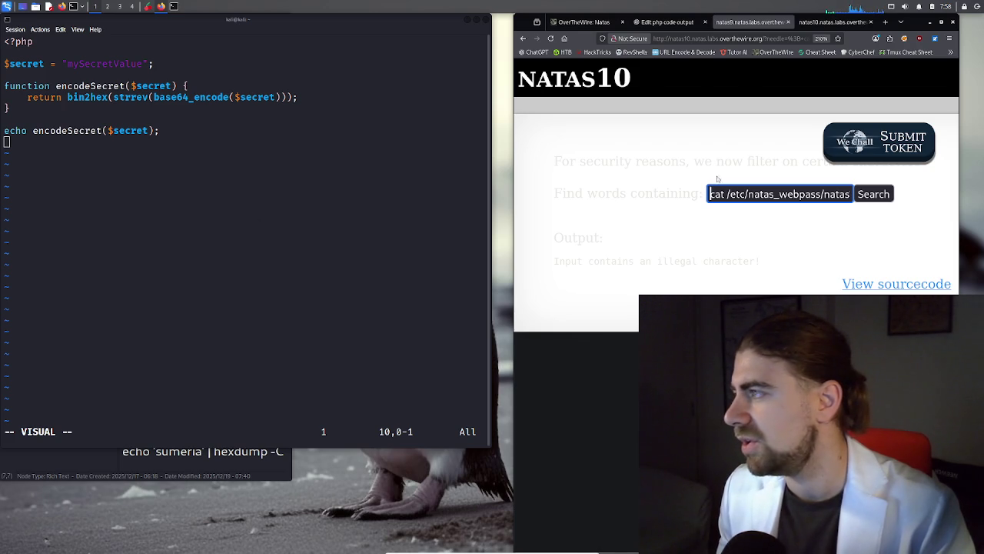
Insert 'anything' at the start of the search query
left_click(705, 22)
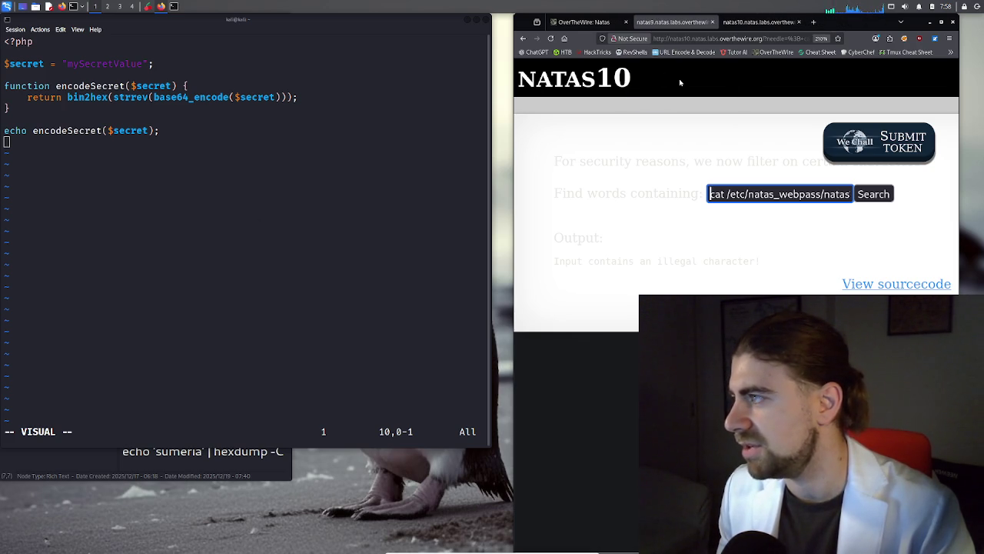
left_click(727, 200)
double_click(722, 198)
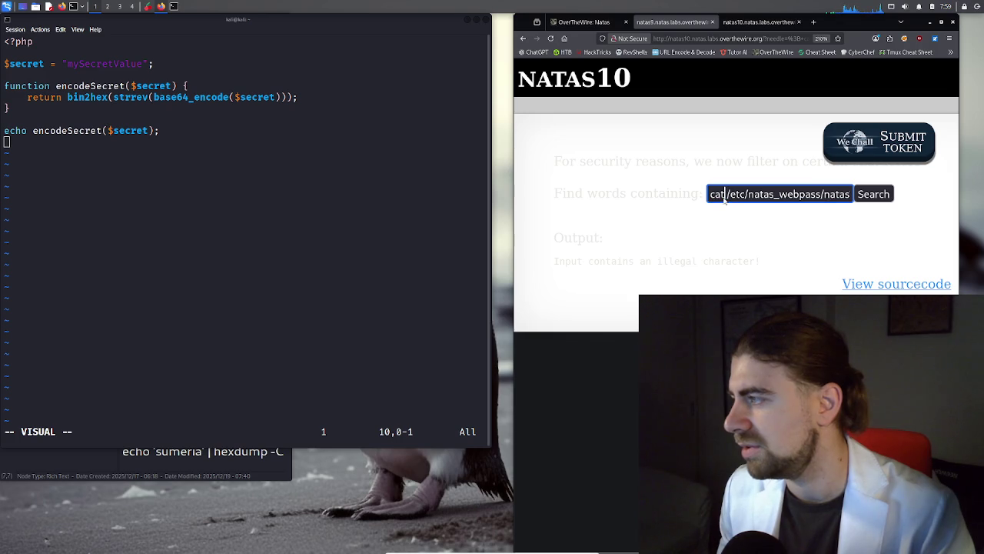
left_click(711, 197)
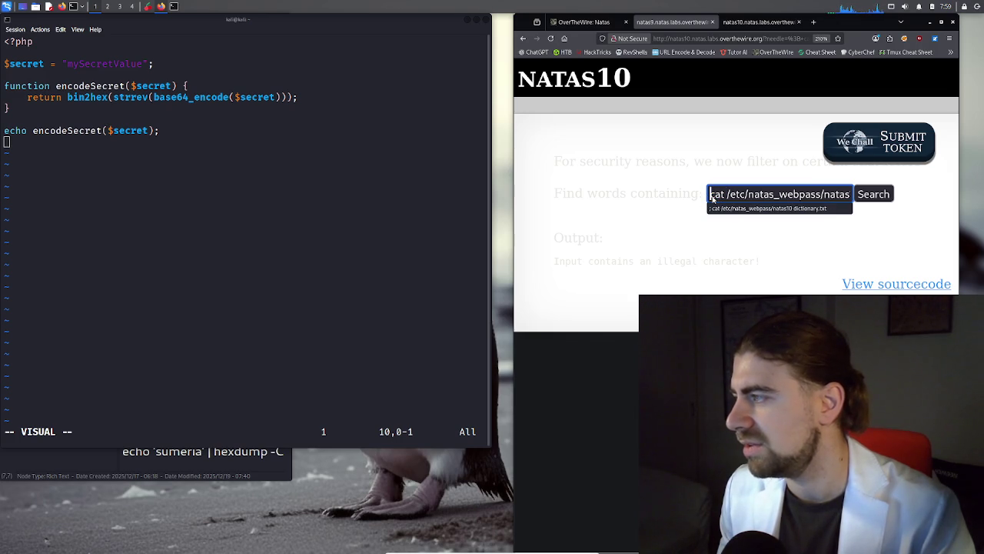
left_click(715, 196)
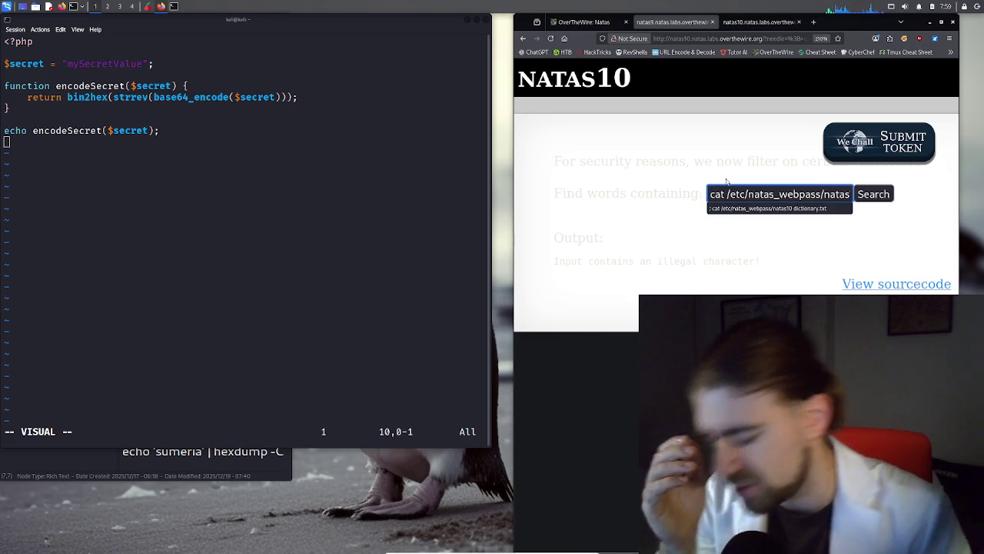
type("a")
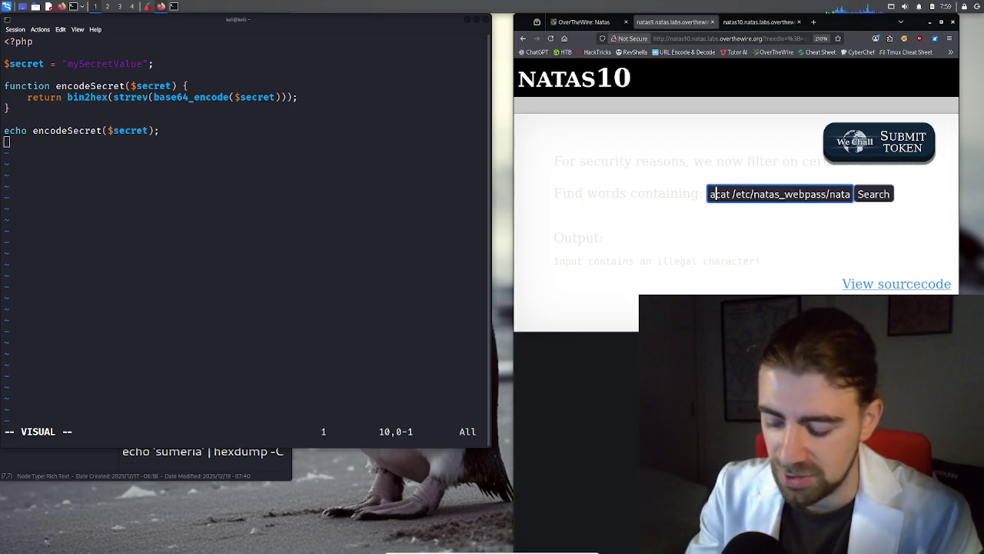
type("ny thing")
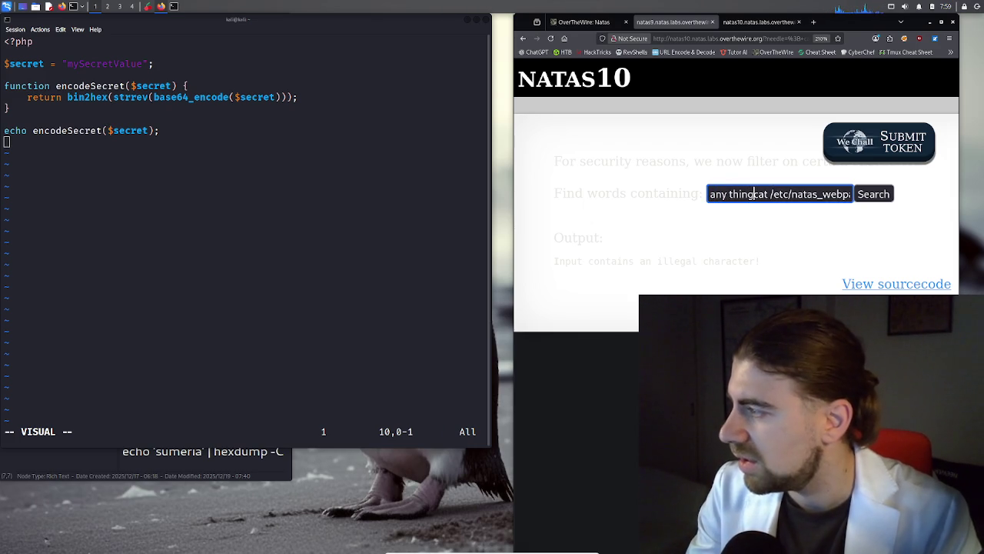
key("Left")
key("Left")
key("Left")
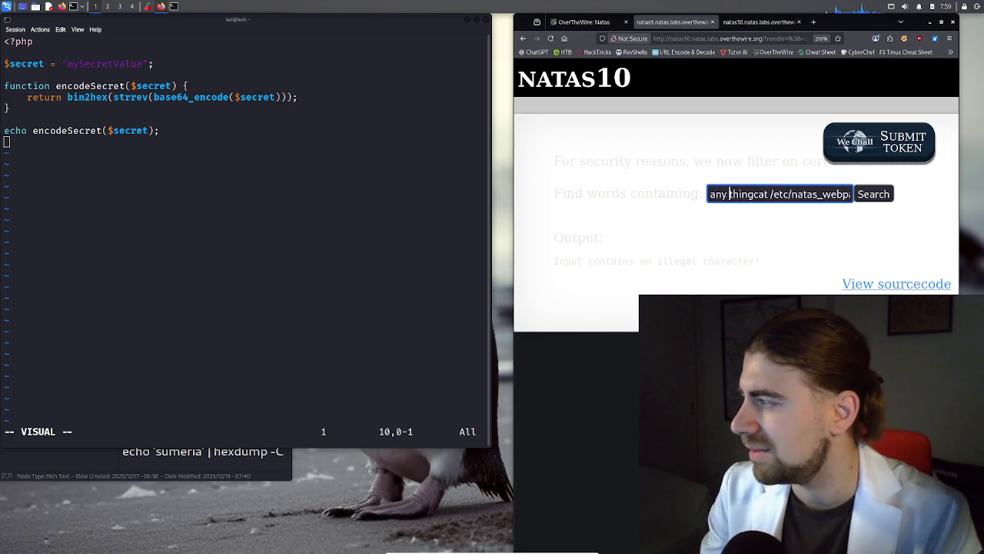
key("BackSpace")
key("Right")
key("Right")
key("Right")
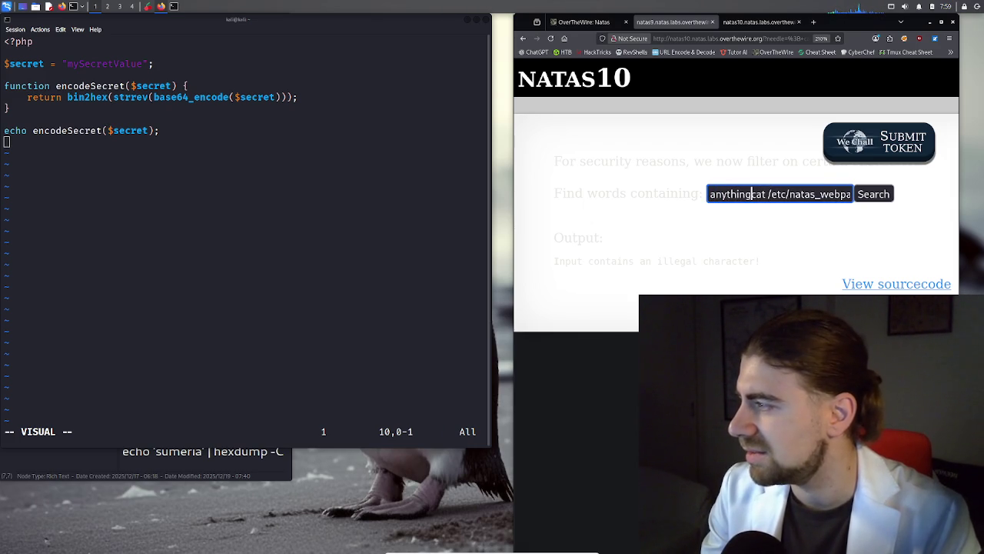
Replace cat with GET and submit, getting only dictionary.txt matches like 'anythings'
key("shift+Right")
key("shift+Right")
key("shift+Right")
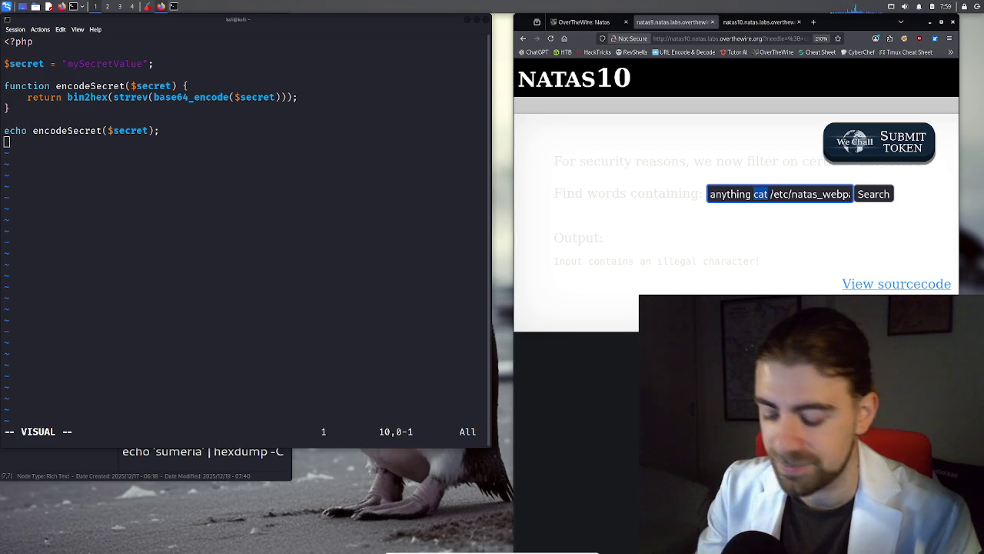
type("GET")
key("Return")
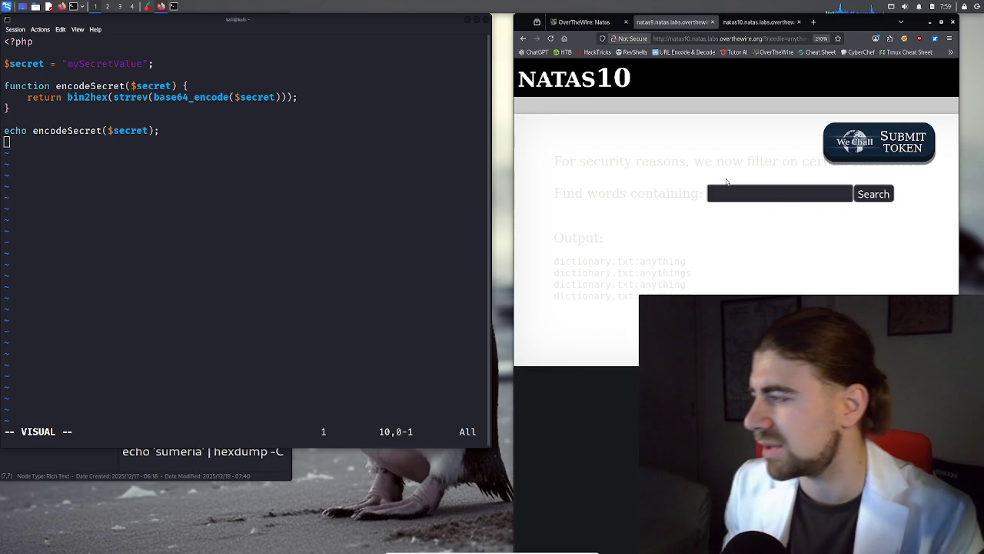
Refill the search box with the earlier 'anything GET /etc/natas_webpass/natas10 dictionary.txt' query
left_click(743, 197)
left_click(746, 198)
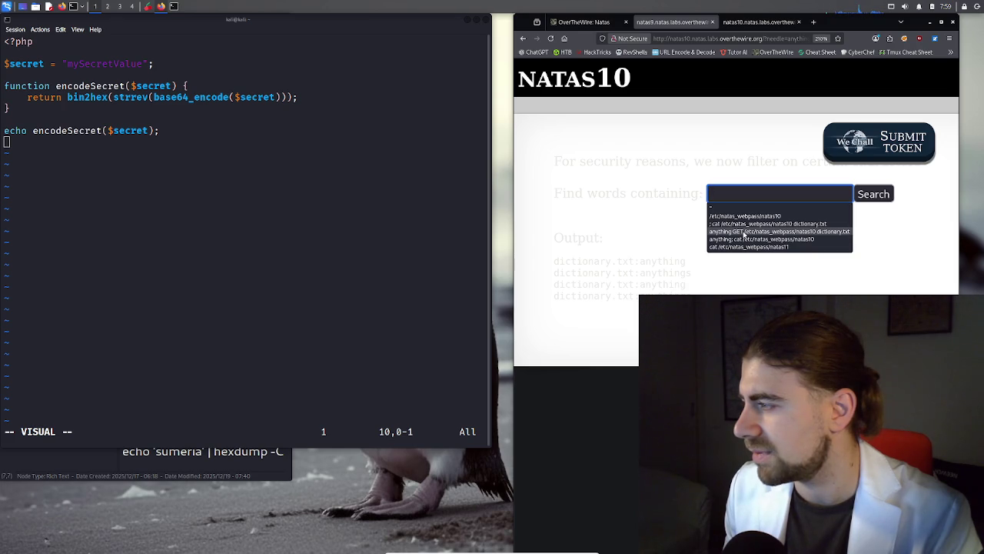
left_click(745, 231)
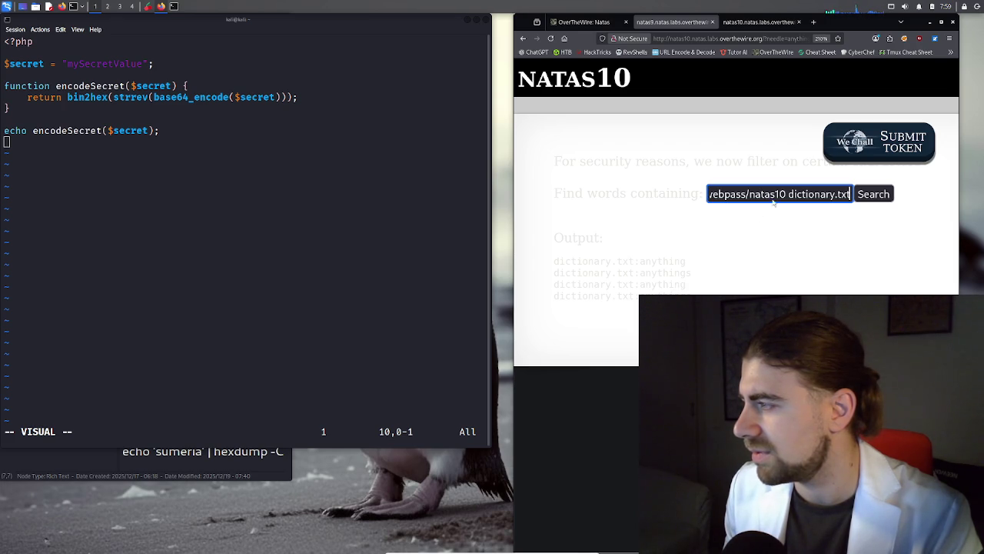
key("ctrl+a")
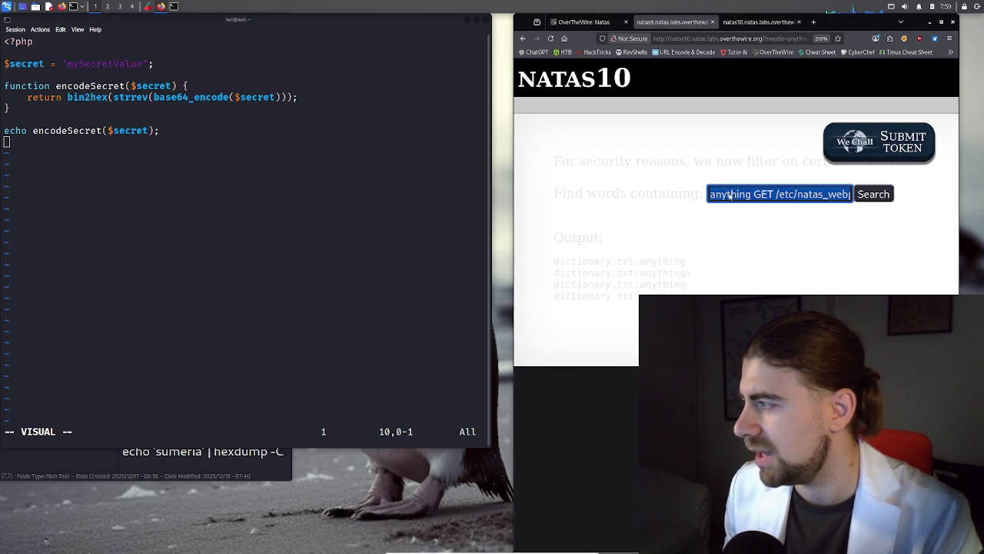
Inspect the query text and the character-filtering warning by selecting parts of them
left_click(764, 195)
mouse_move(767, 194)
left_mouse_down()
mouse_move(849, 196)
mouse_move(694, 192)
left_mouse_up()
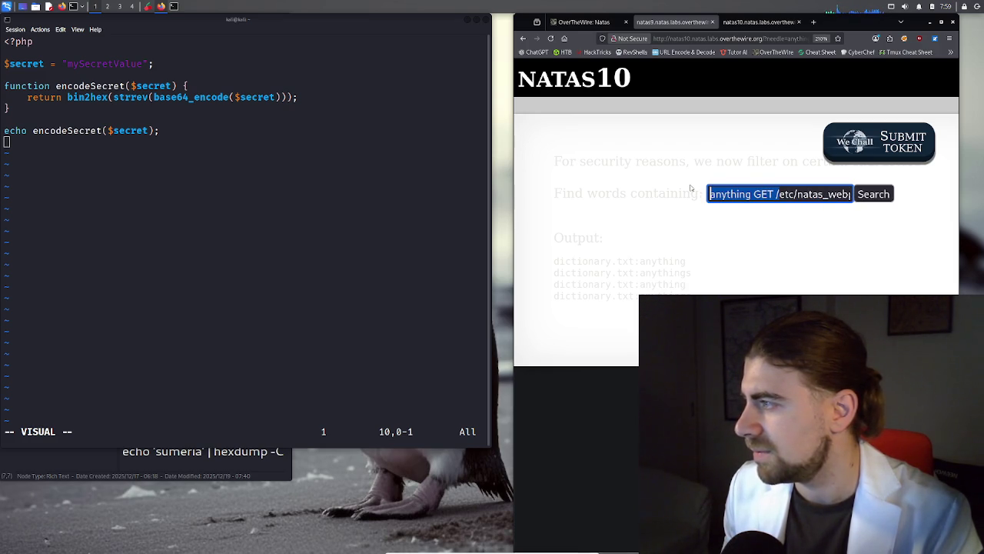
left_click(775, 196)
left_click_drag(775, 197, 712, 196)
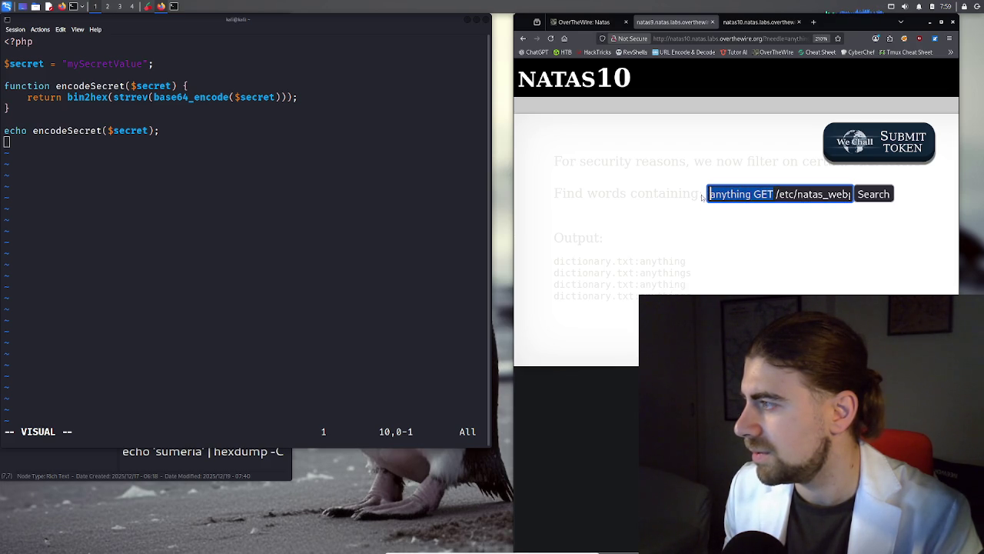
triple_click(691, 164)
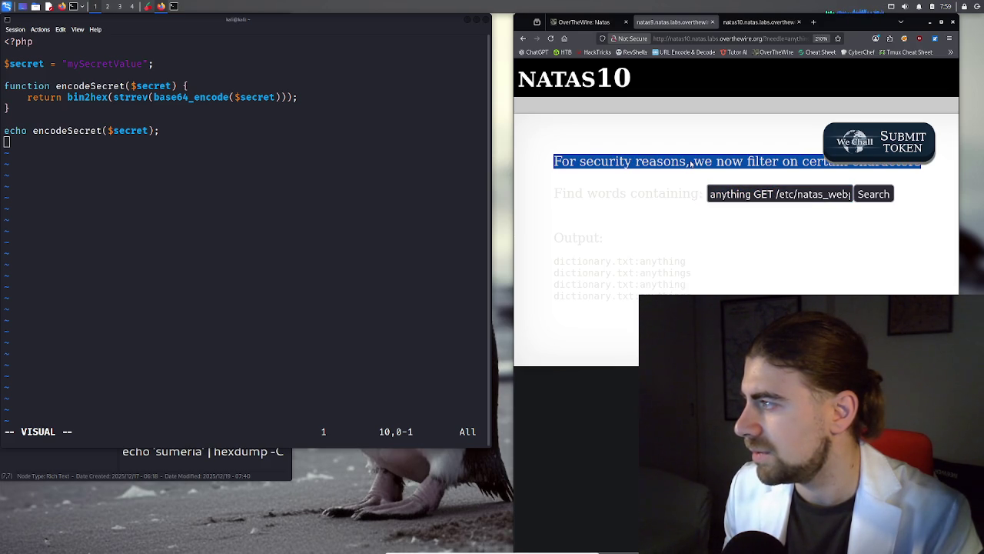
left_click(690, 164)
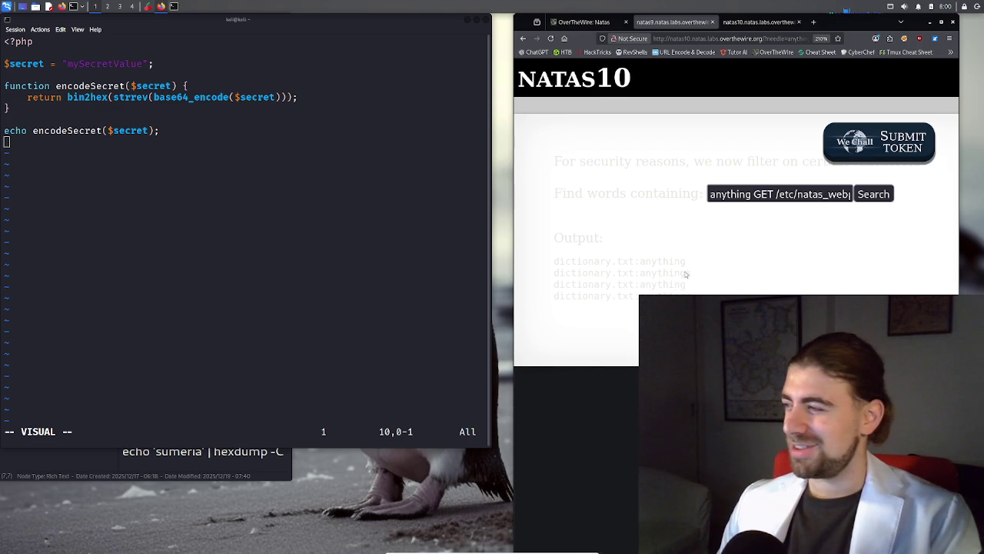
left_click(711, 194)
triple_click(729, 194)
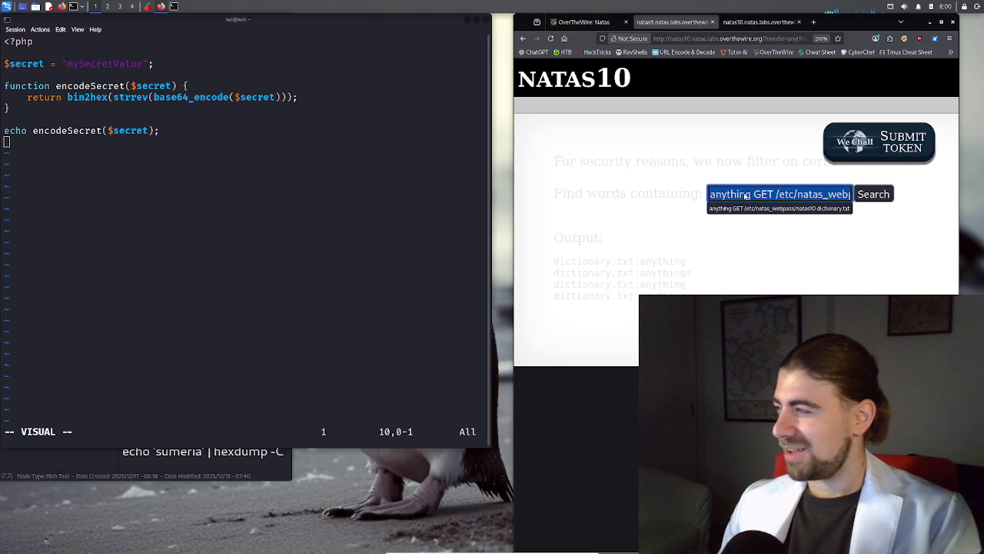
left_click(746, 196)
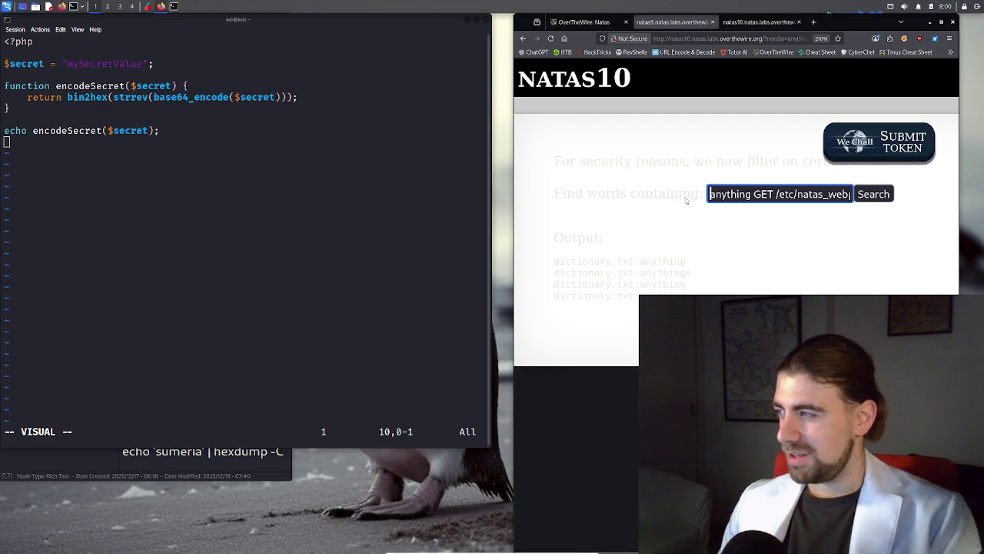
double_click(723, 196)
double_click(763, 197)
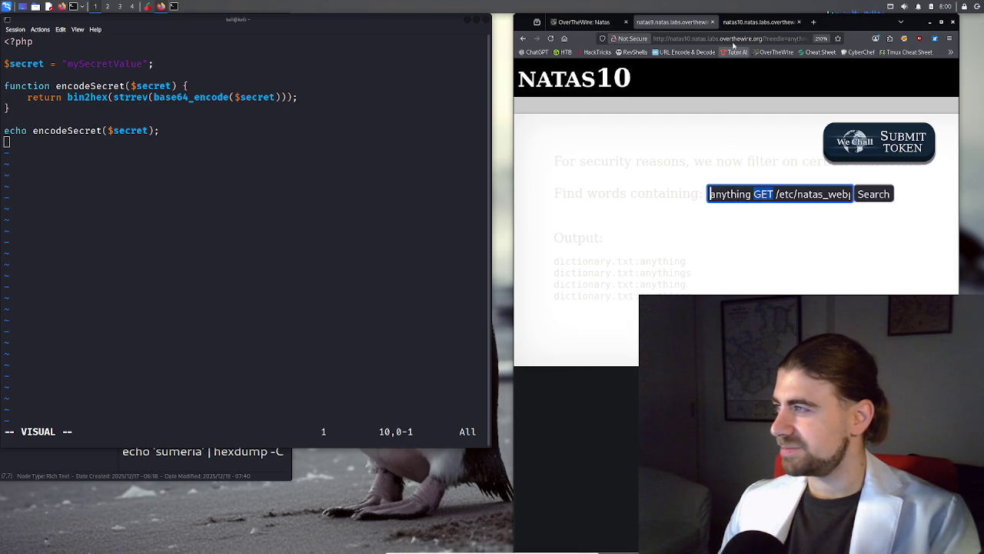
Load chatgpt.com in a new tab and reopen the 'Edit php code output' chat
key("ctrl+t")
type("chatgpt.com/")
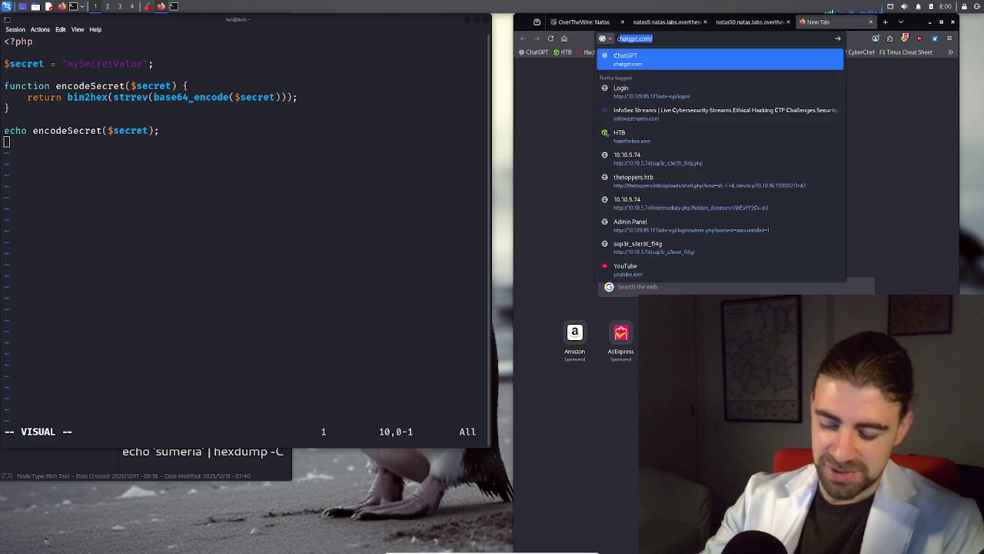
key("Return")
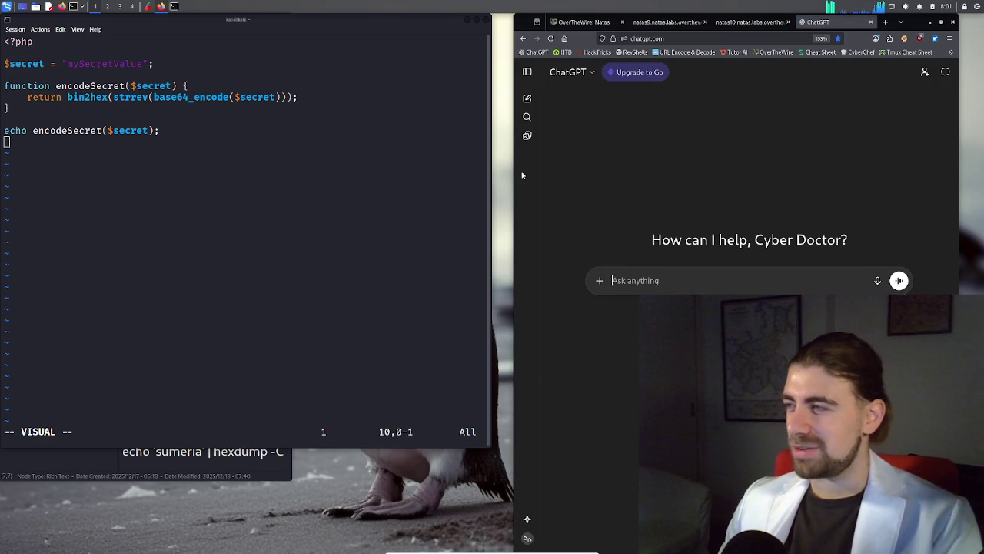
left_click(526, 71)
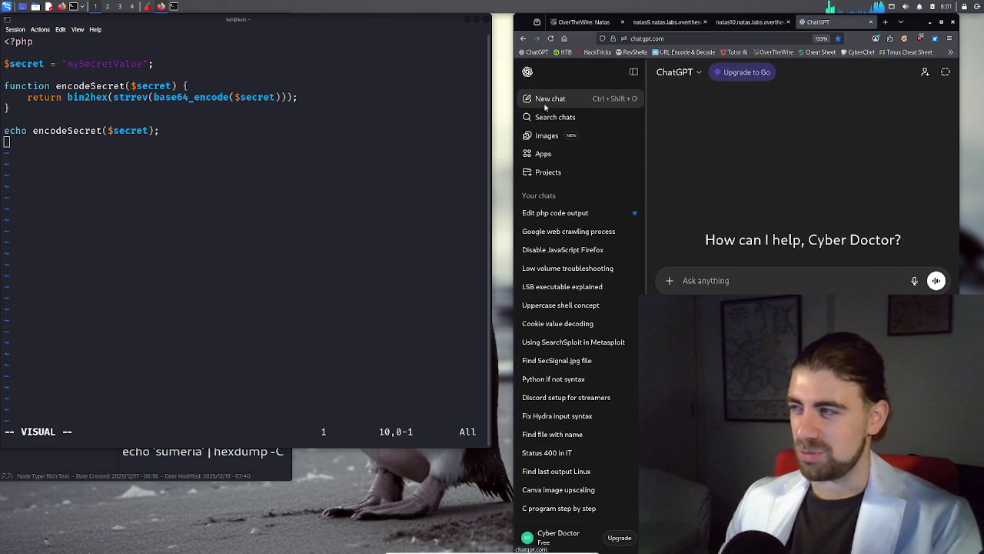
left_click(548, 212)
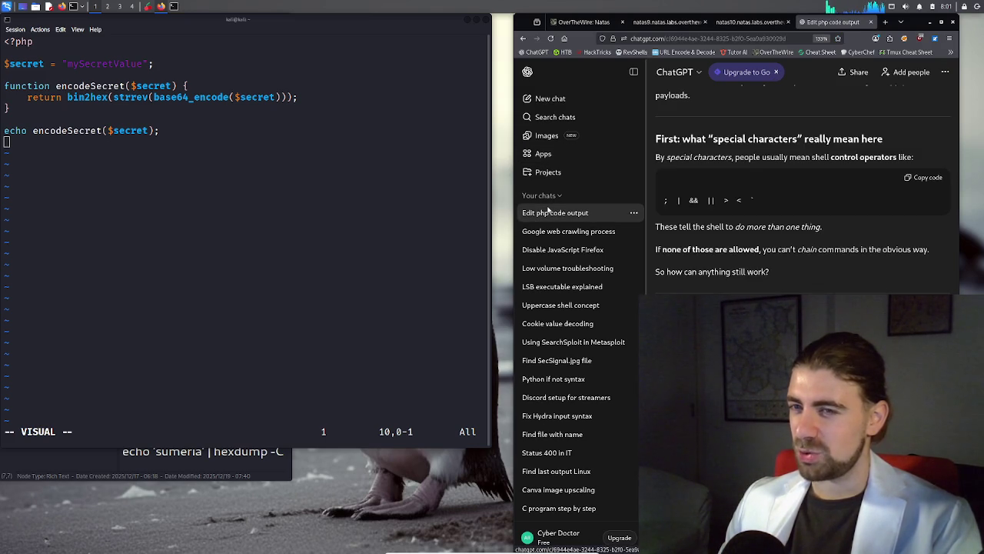
triple_click(692, 200)
left_click(736, 210)
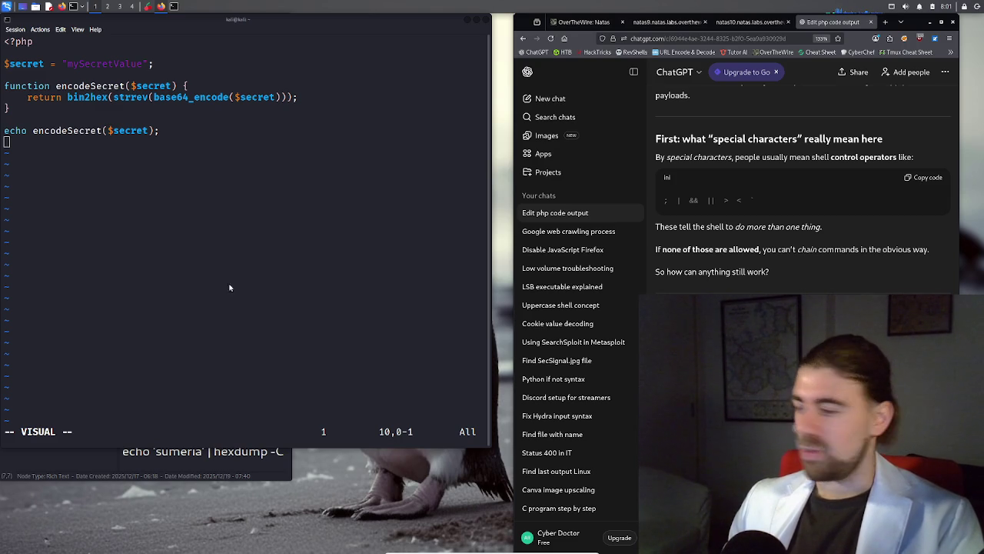
scroll(803, 192, "down", 2)
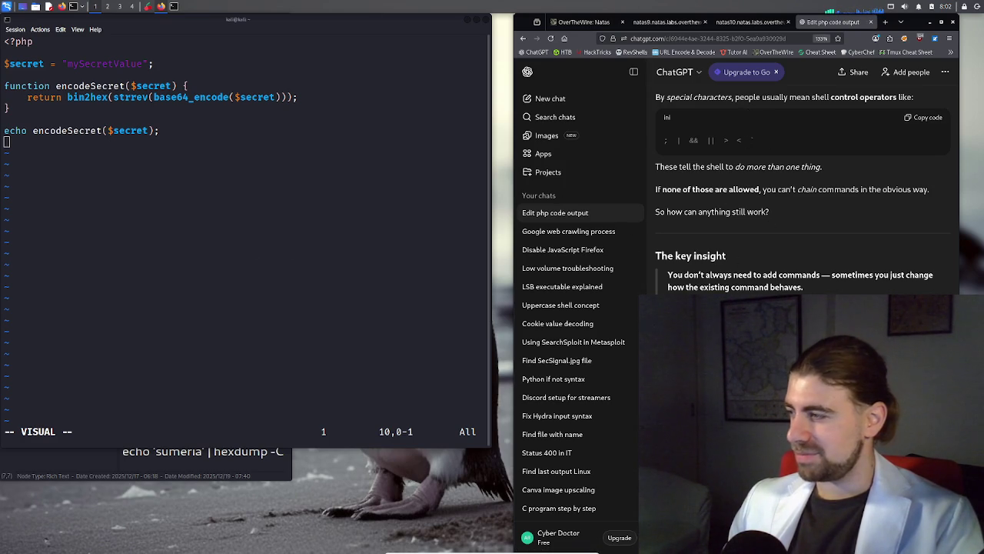
scroll(803, 190, "down", 2)
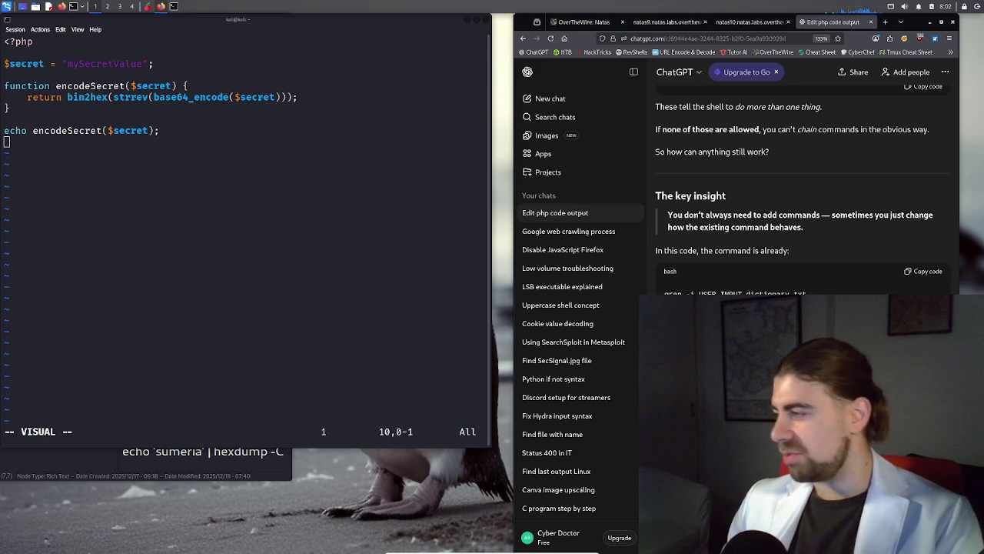
triple_click(701, 292)
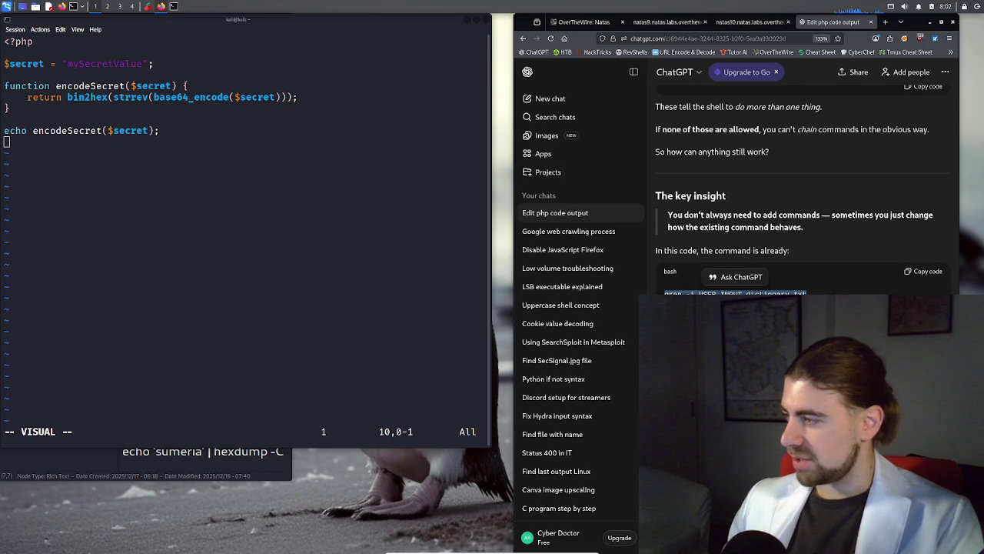
scroll(803, 192, "down", 3)
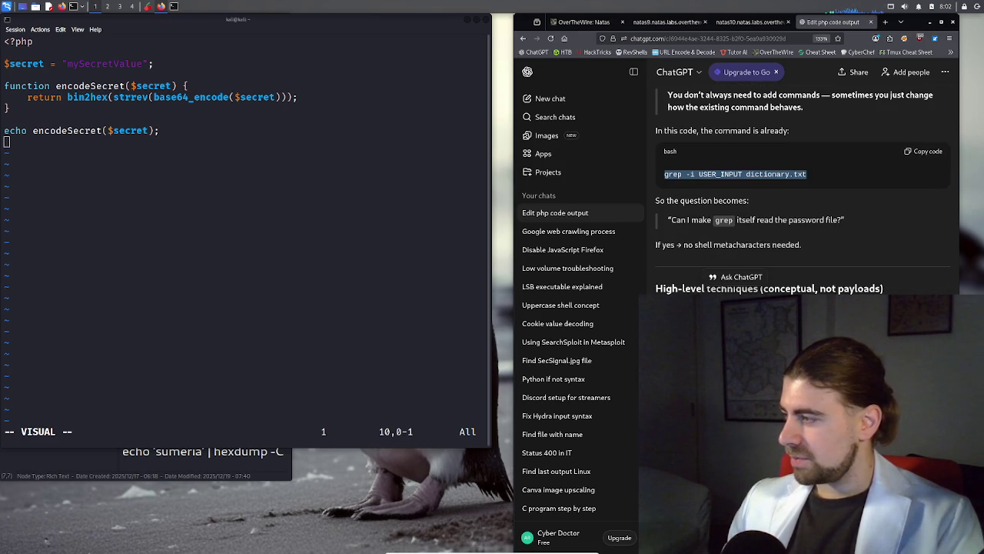
left_click(802, 192)
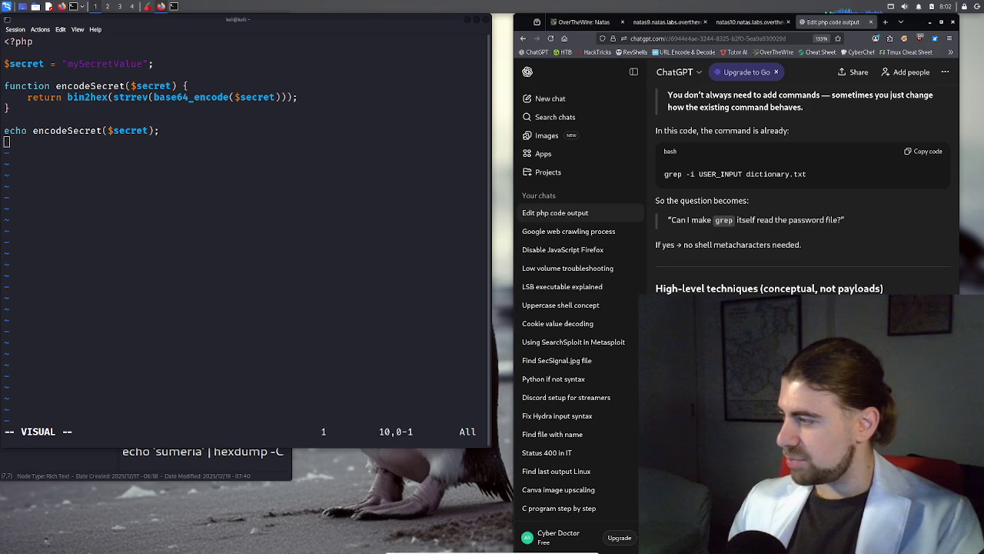
scroll(803, 192, "down", 2)
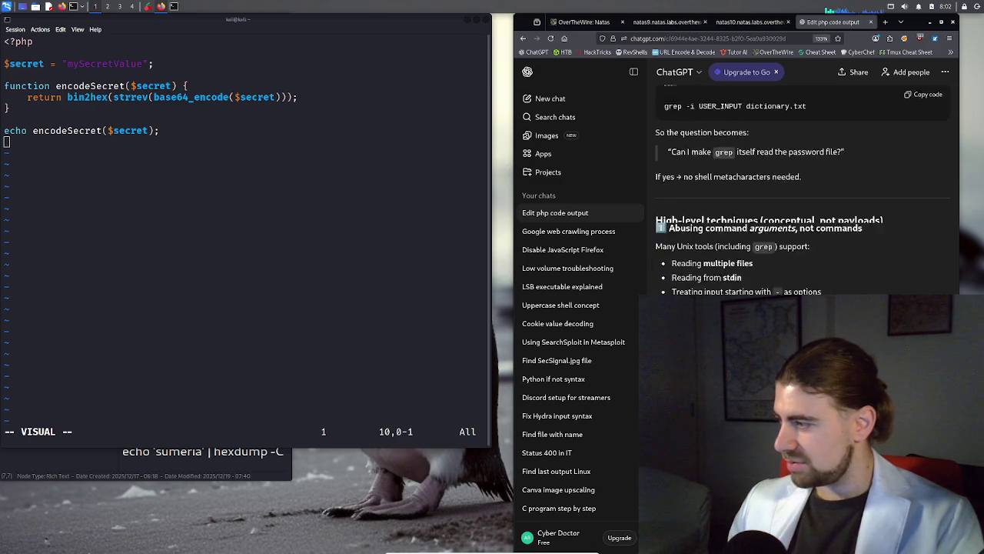
scroll(803, 192, "down", 3)
scroll(803, 192, "down", 3)
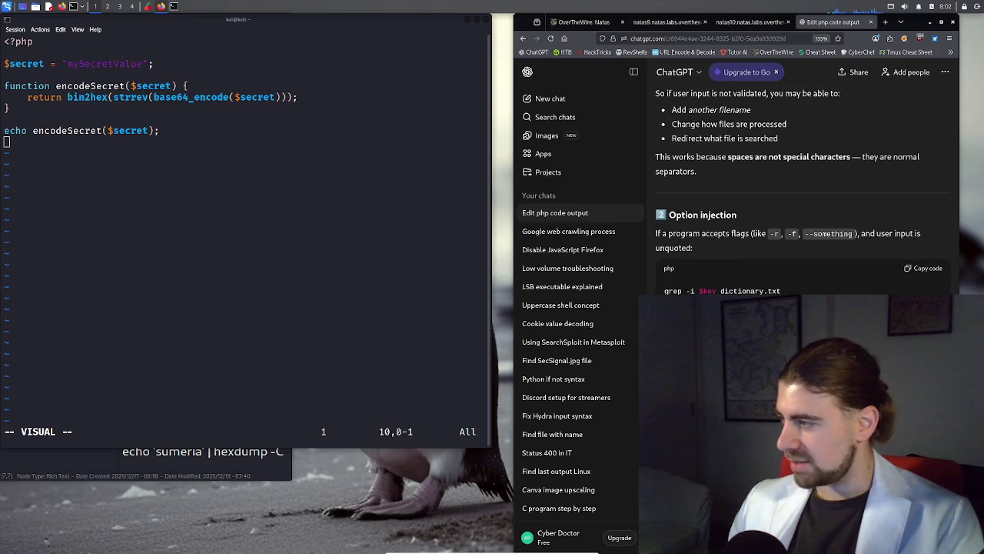
scroll(803, 192, "down", 2)
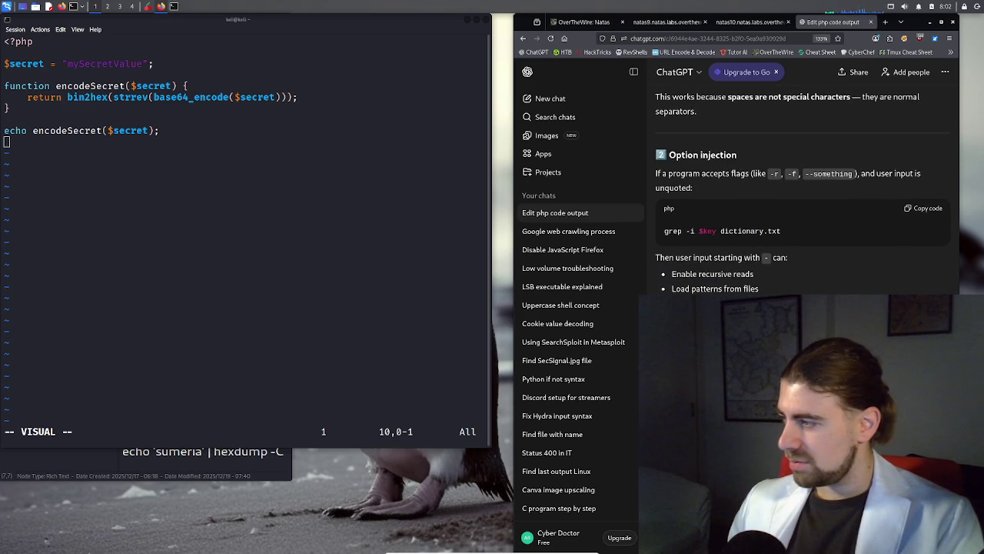
scroll(802, 193, "down", 2)
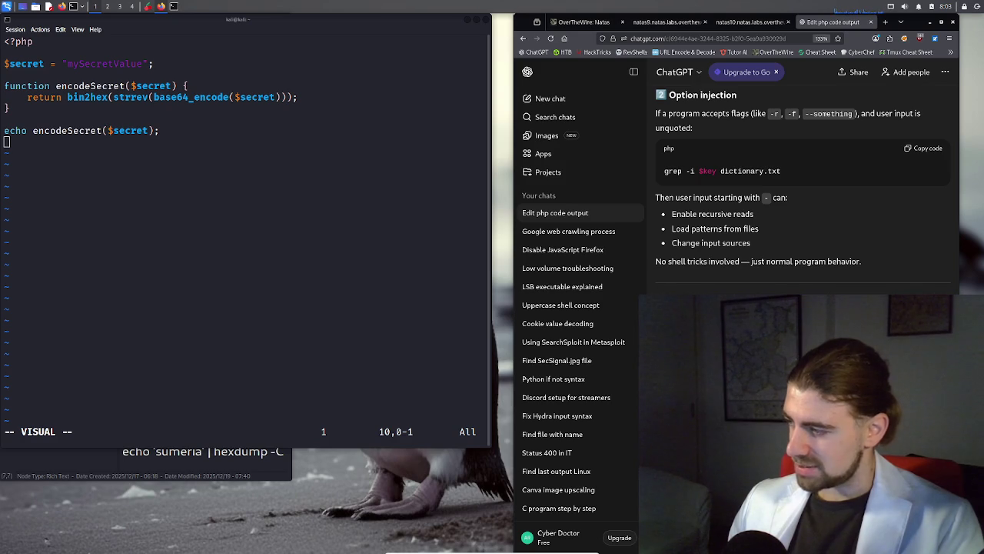
scroll(803, 192, "down", 1)
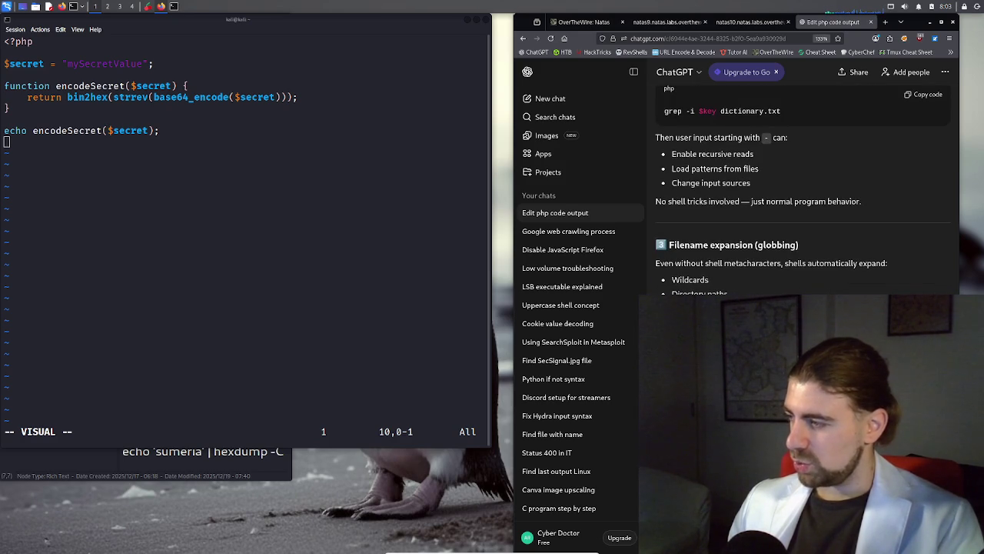
scroll(804, 193, "down", 1)
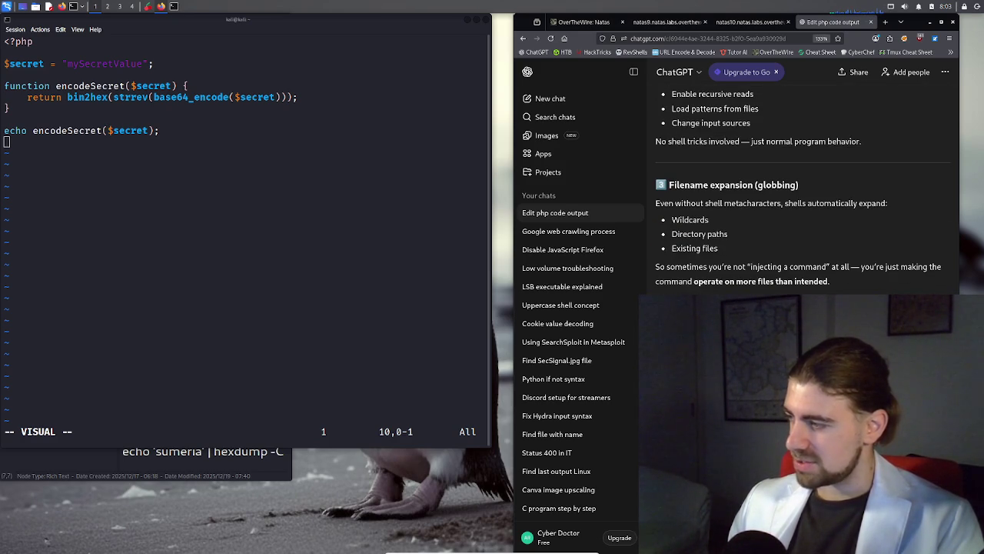
scroll(803, 193, "down", 1)
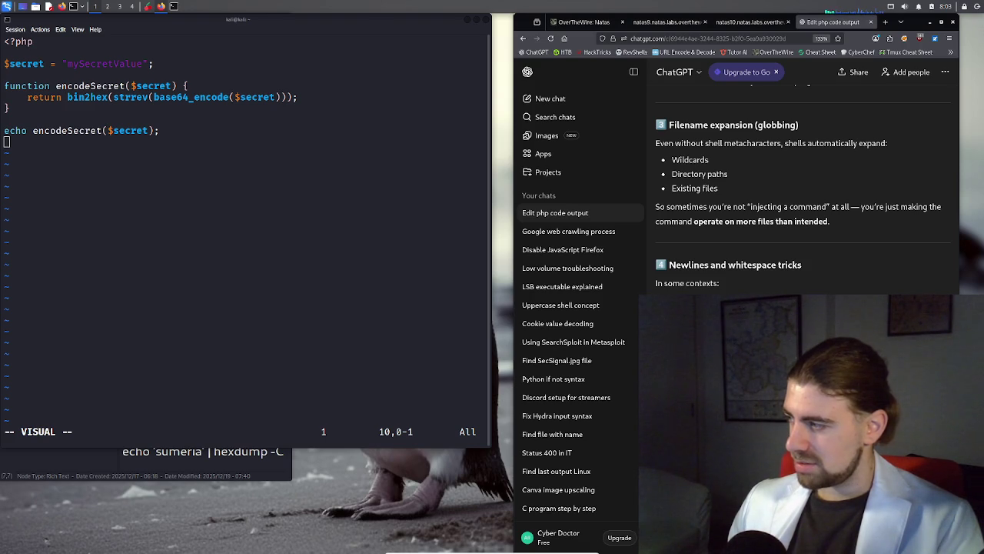
scroll(802, 192, "down", 3)
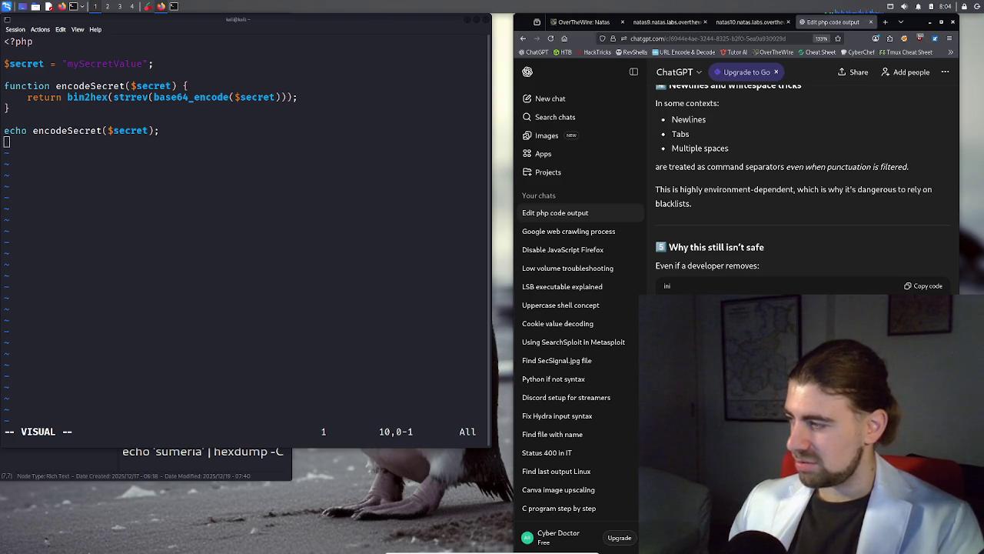
scroll(803, 189, "down", 5)
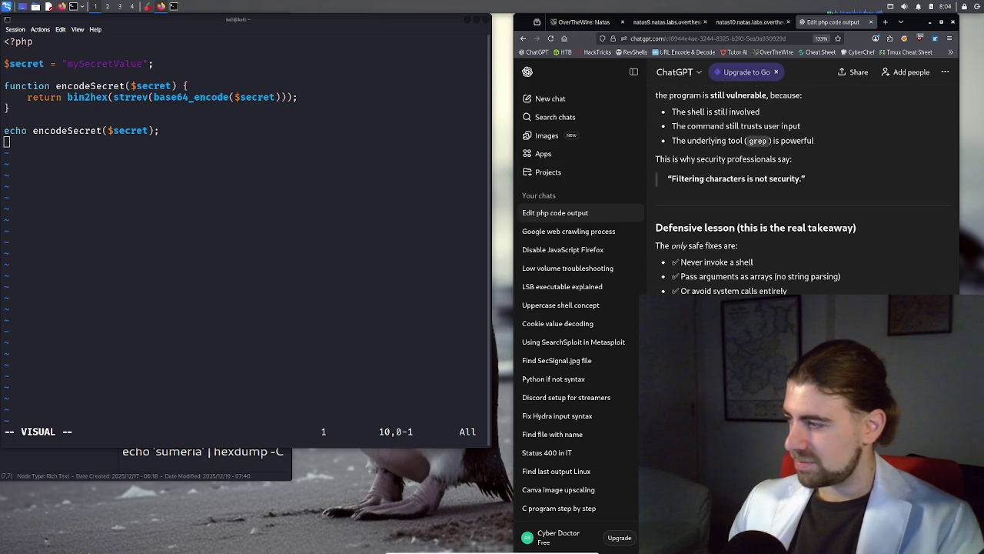
scroll(802, 189, "down", 2)
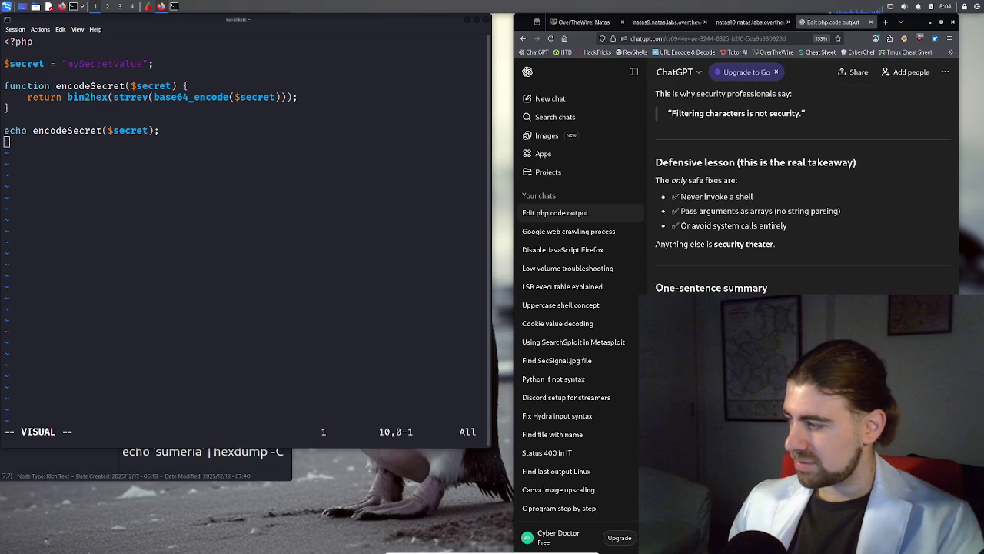
Copy the natas10 PHP source block and send it to ChatGPT for an explanation
left_click(745, 21)
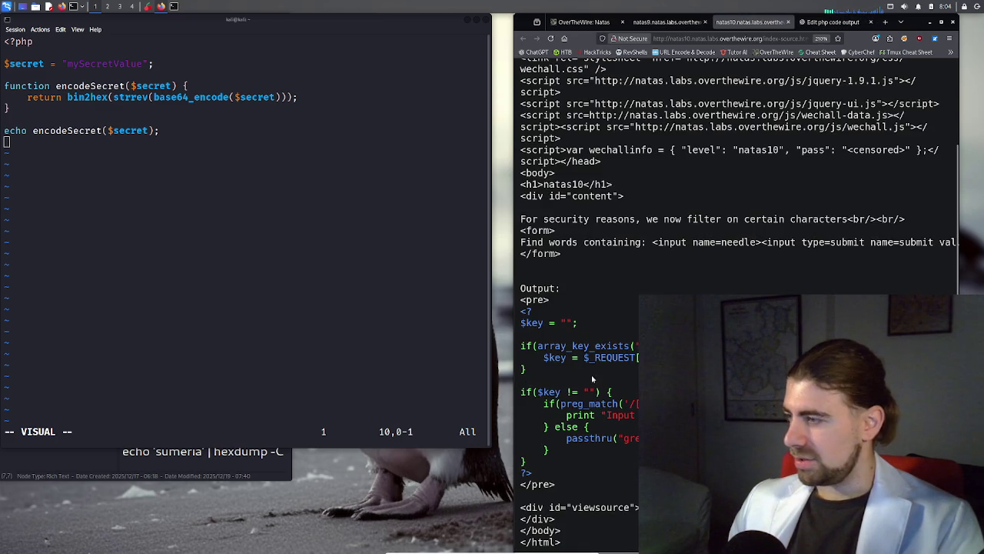
double_click(526, 472)
left_click_drag(528, 460, 523, 309)
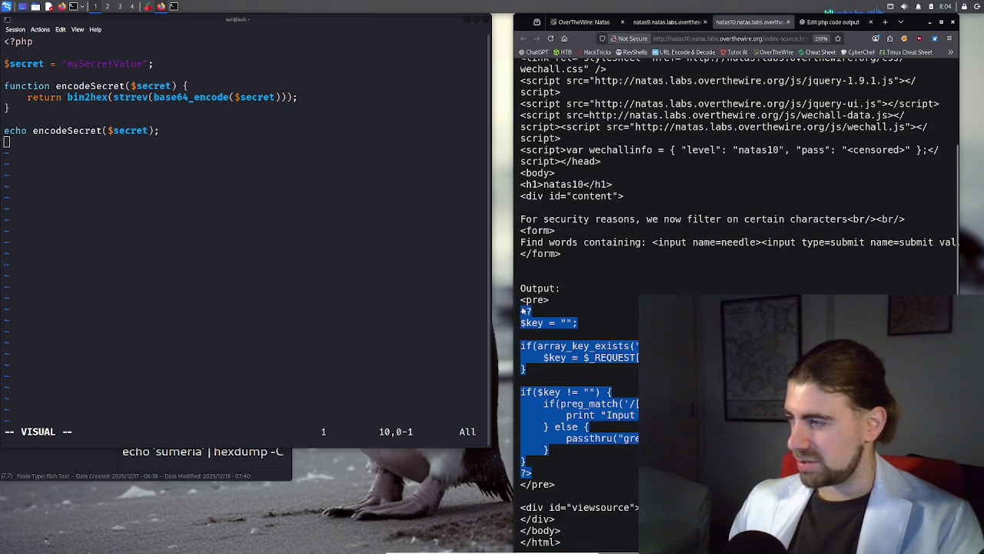
left_click(832, 22)
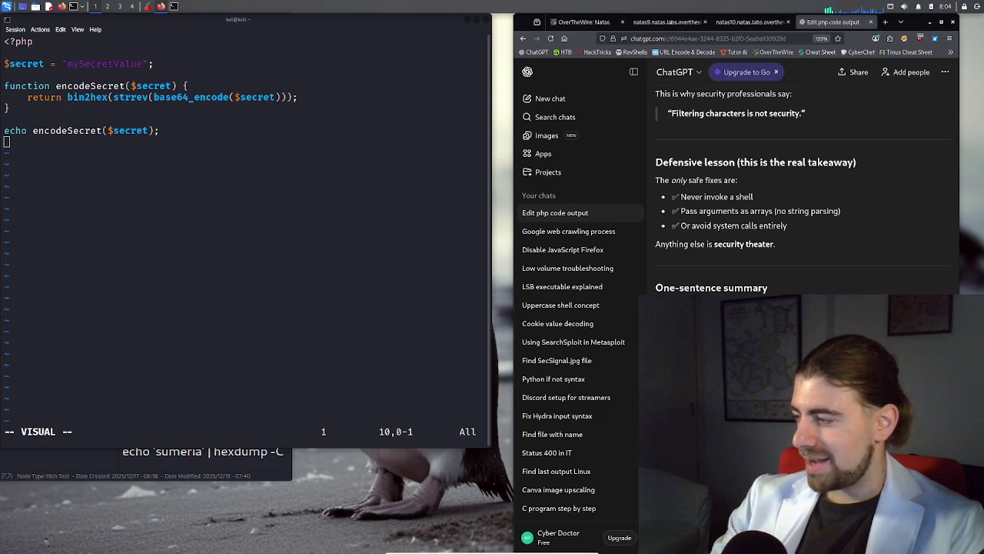
key("Return")
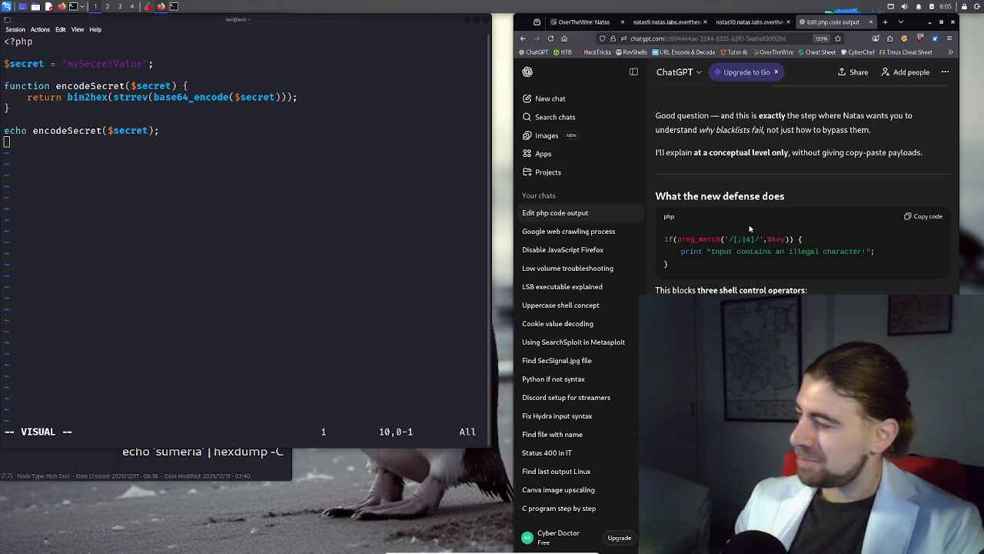
scroll(759, 248, "down", 5)
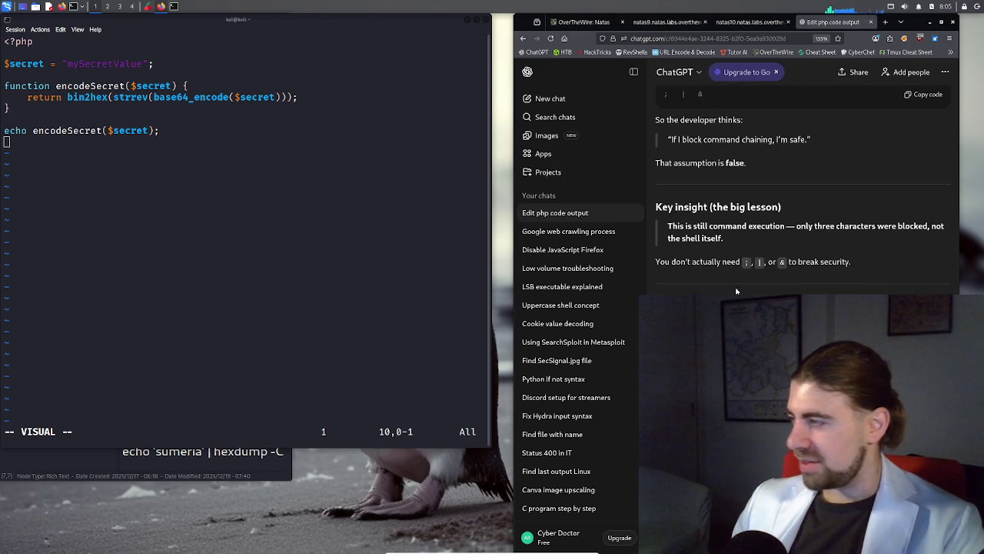
scroll(735, 285, "up", 1)
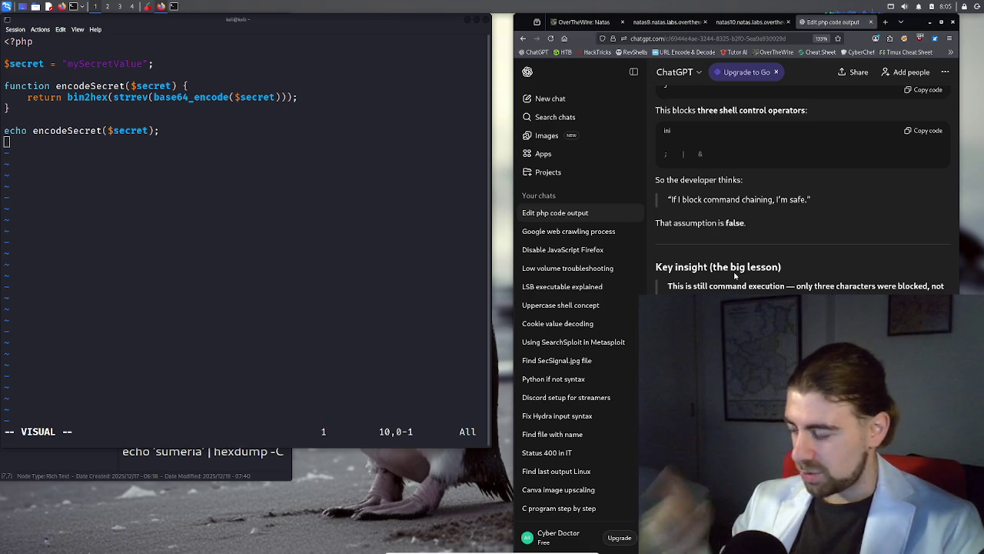
scroll(803, 192, "down", 1)
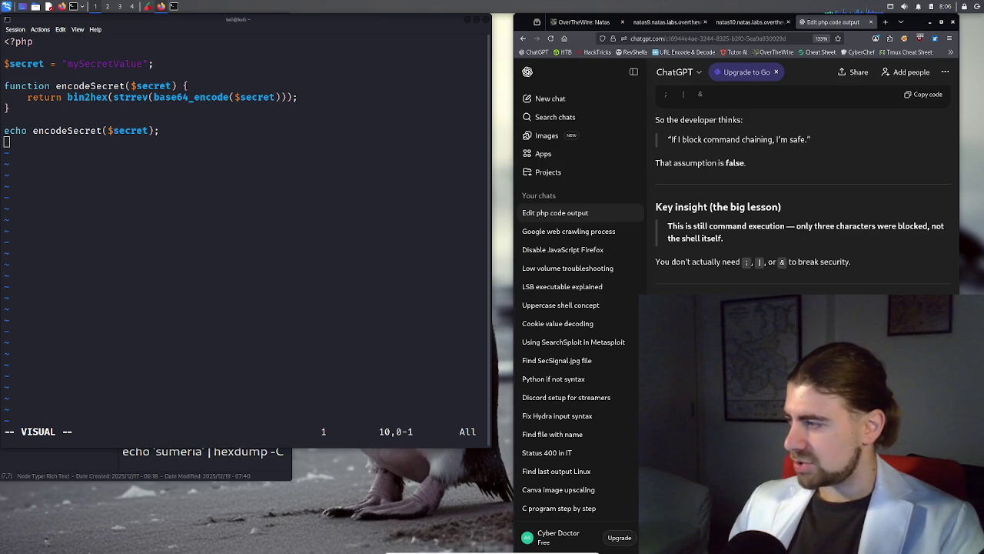
scroll(803, 189, "up", 10)
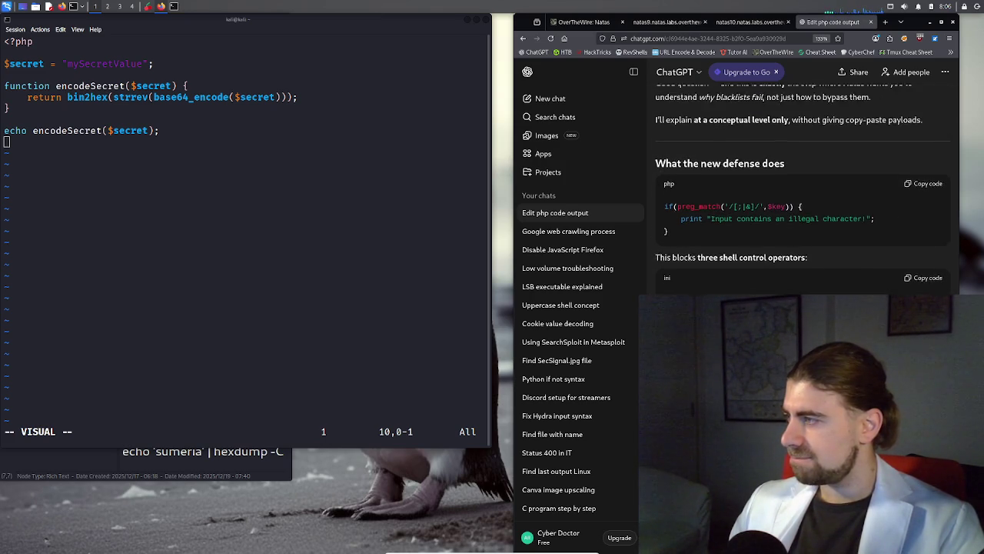
scroll(802, 188, "down", 2)
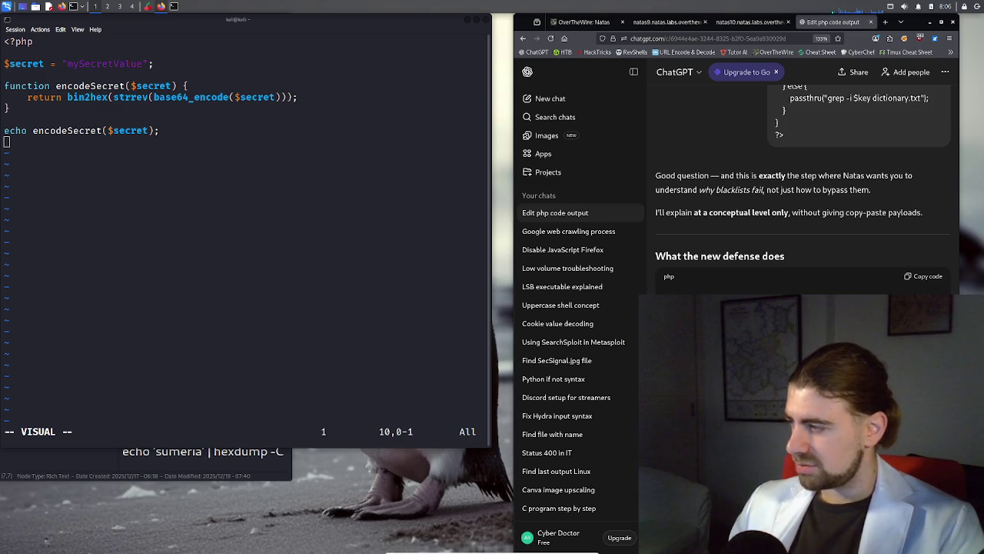
scroll(802, 189, "down", 2)
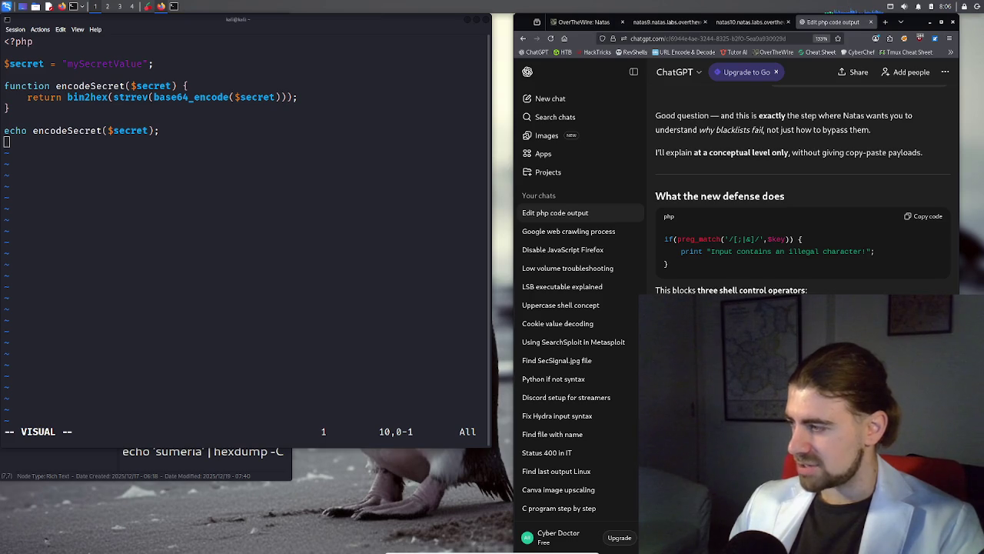
scroll(803, 189, "down", 2)
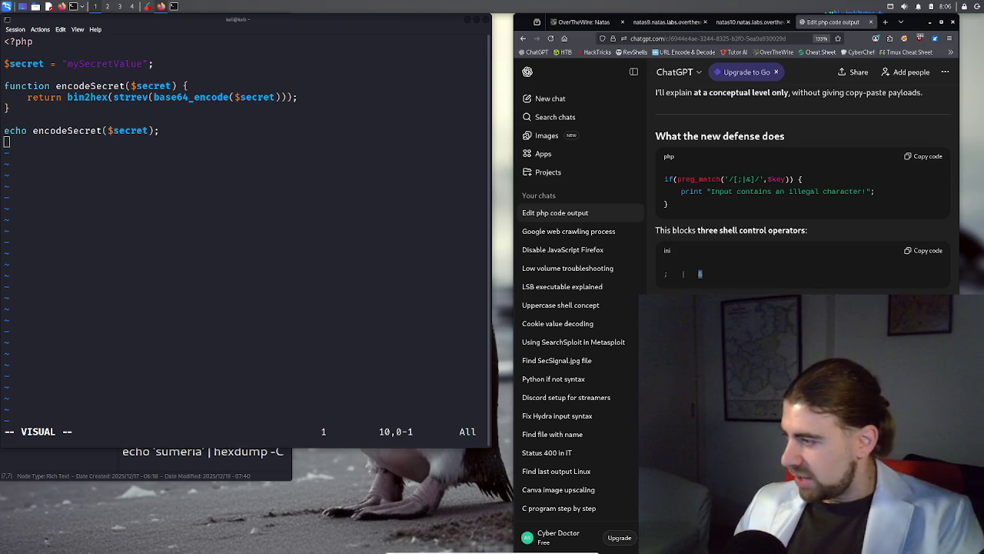
scroll(803, 190, "down", 1)
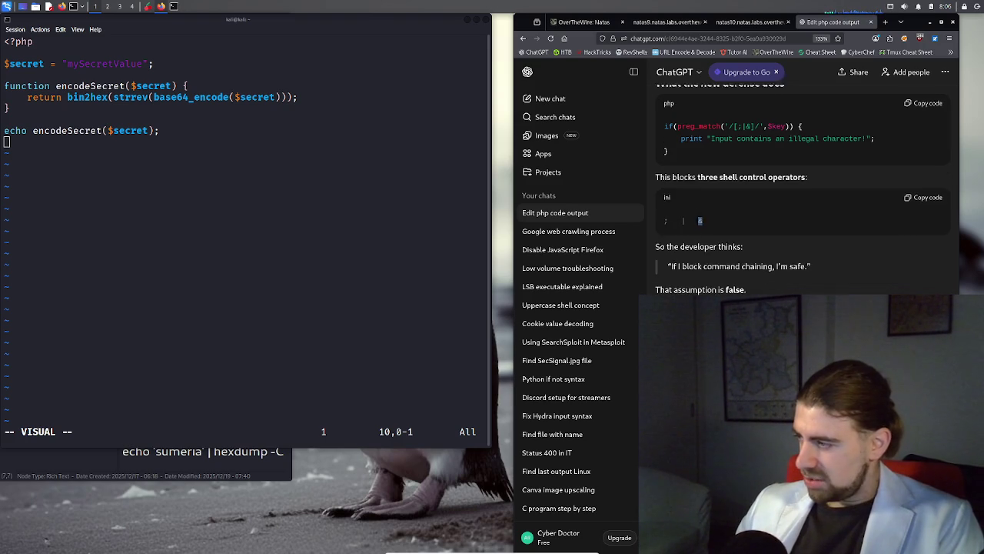
scroll(803, 189, "down", 1)
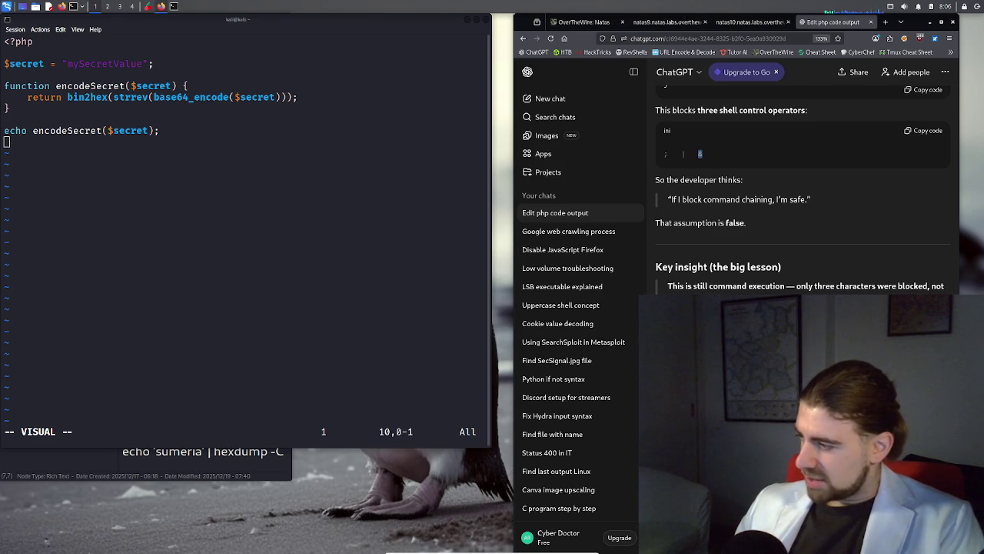
scroll(802, 189, "down", 1)
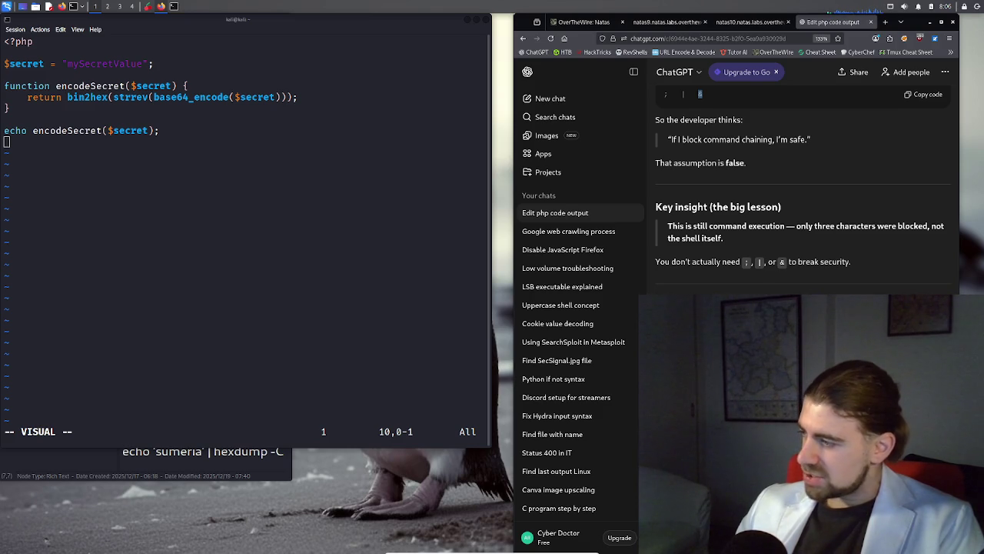
scroll(803, 189, "down", 1)
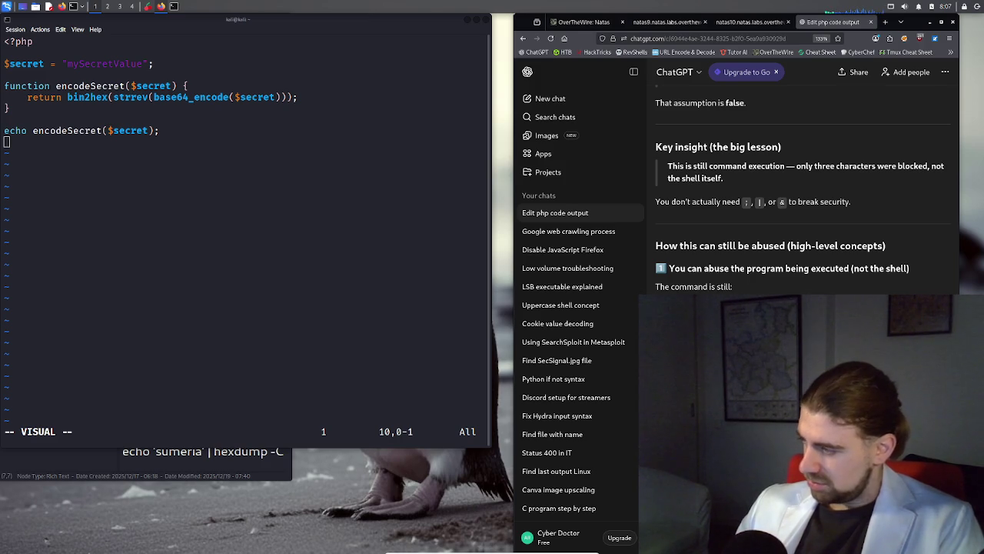
scroll(802, 185, "down", 1)
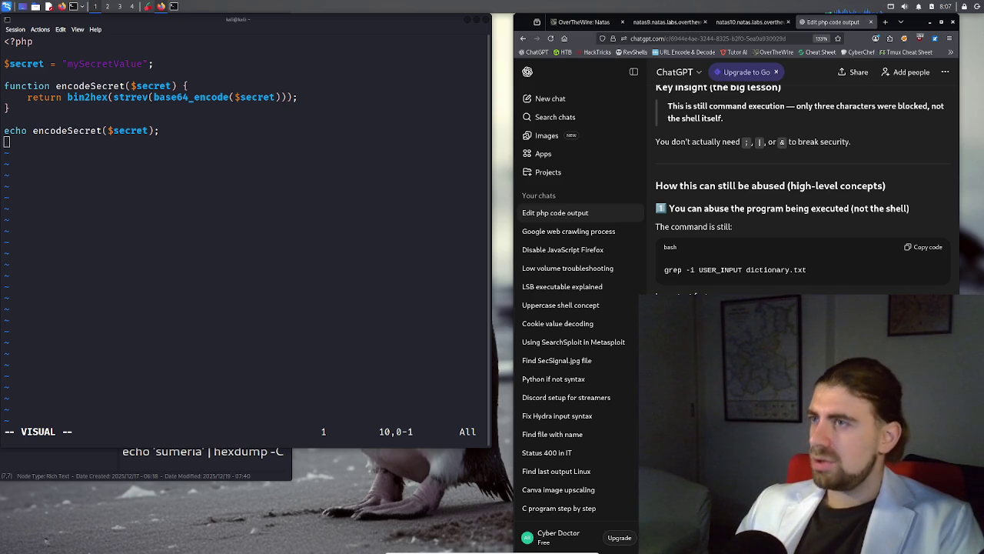
scroll(799, 192, "up", 2)
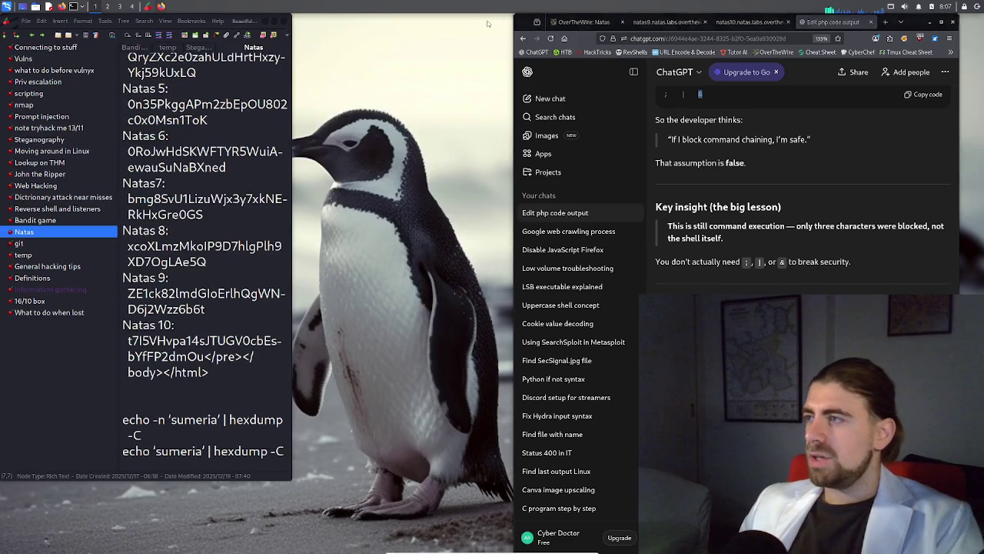
Close vim, bring CherryTree full screen, and backspace away the gap after 'Natas7:'
key("alt+F4")
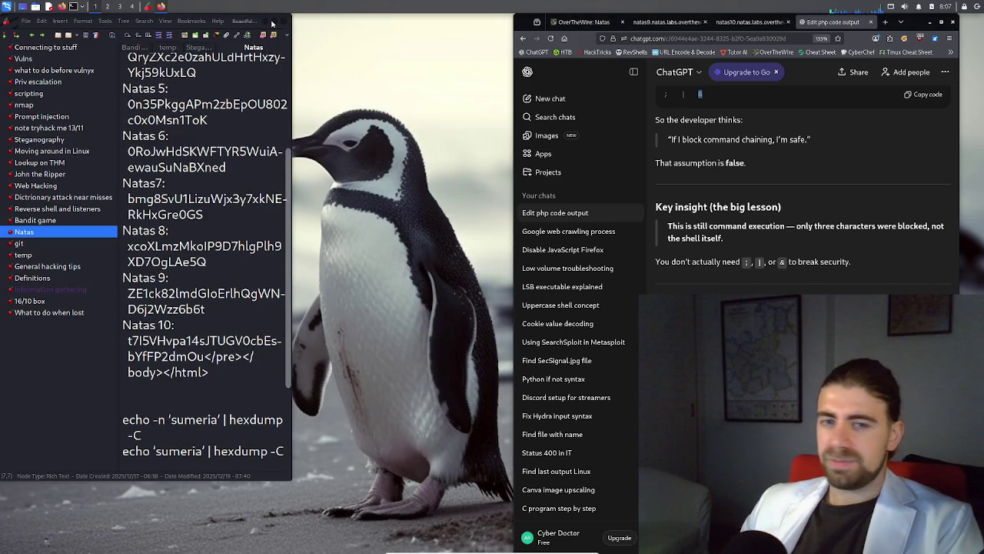
left_click(272, 23)
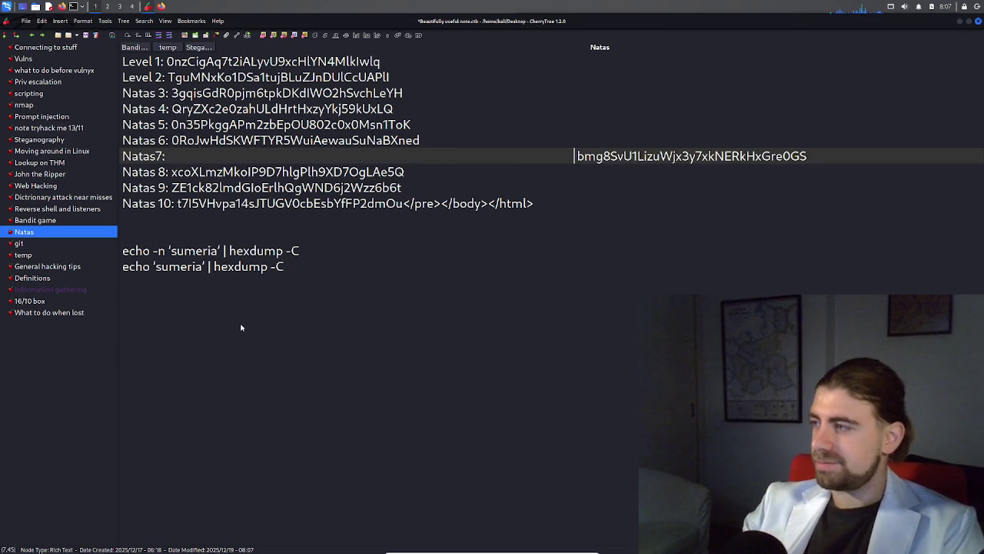
key("BackSpace")
key("BackSpace")
key("BackSpace")
key("BackSpace")
key("BackSpace")
key("BackSpace")
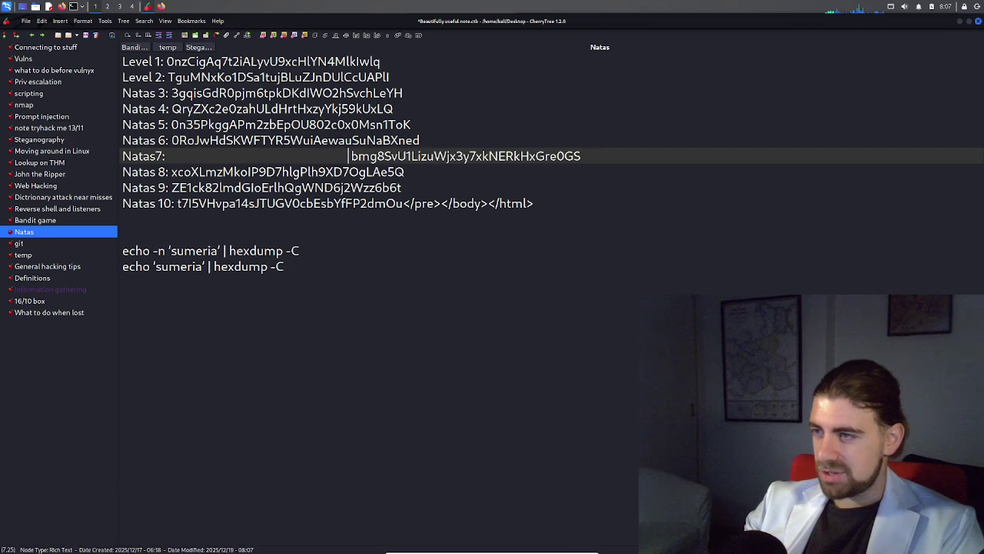
key("BackSpace")
key("BackSpace")
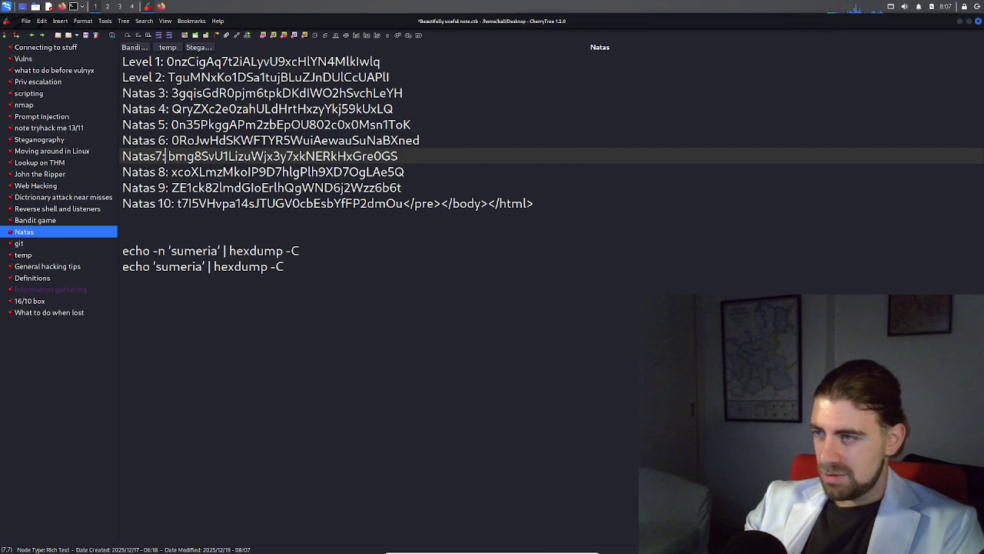